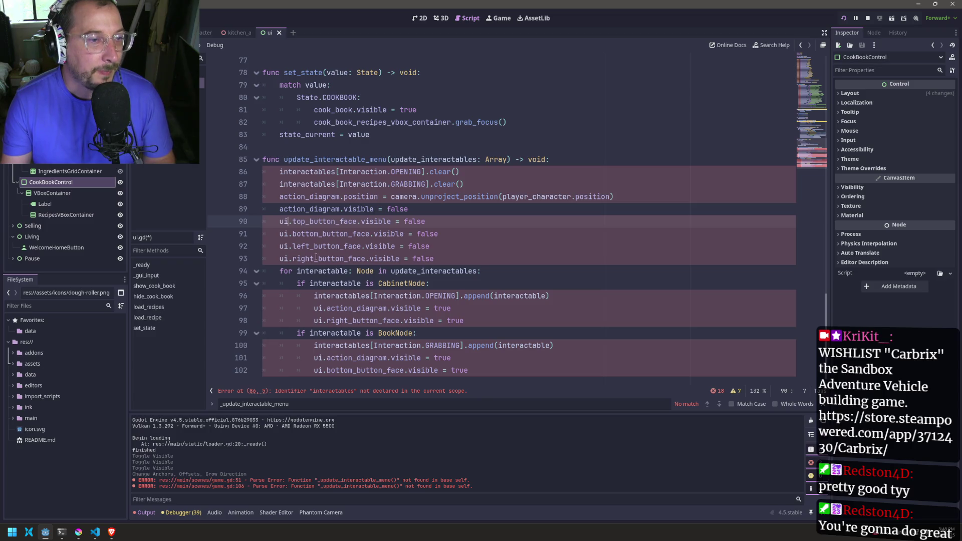
# - Strip the ui. prefix from the button-face visibility lines 90–92
pyautogui.press('BackSpace')
pyautogui.press('BackSpace')
pyautogui.press('Delete')
pyautogui.press('Down')
pyautogui.press('Down')
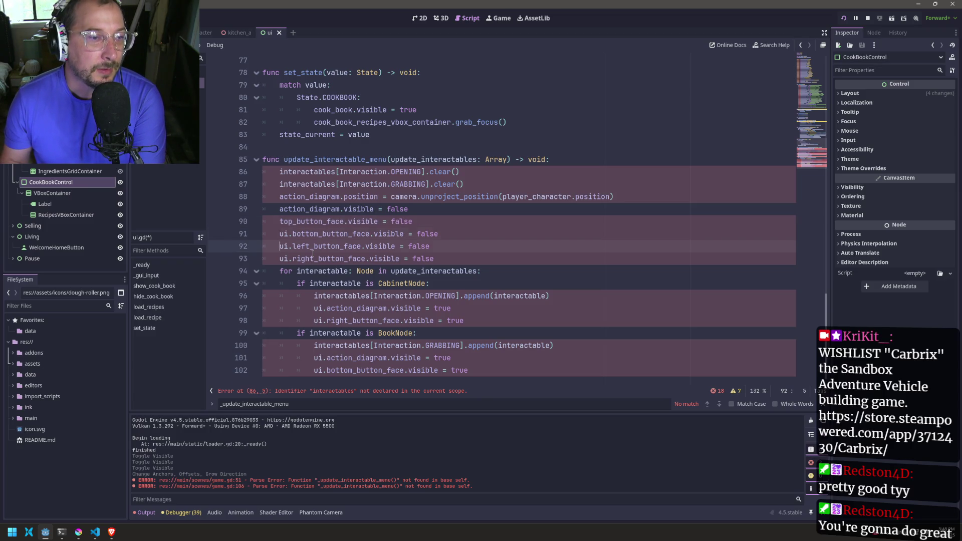
pyautogui.press('Right')
pyautogui.press('Right')
pyautogui.press('Up')
pyautogui.press('Up')
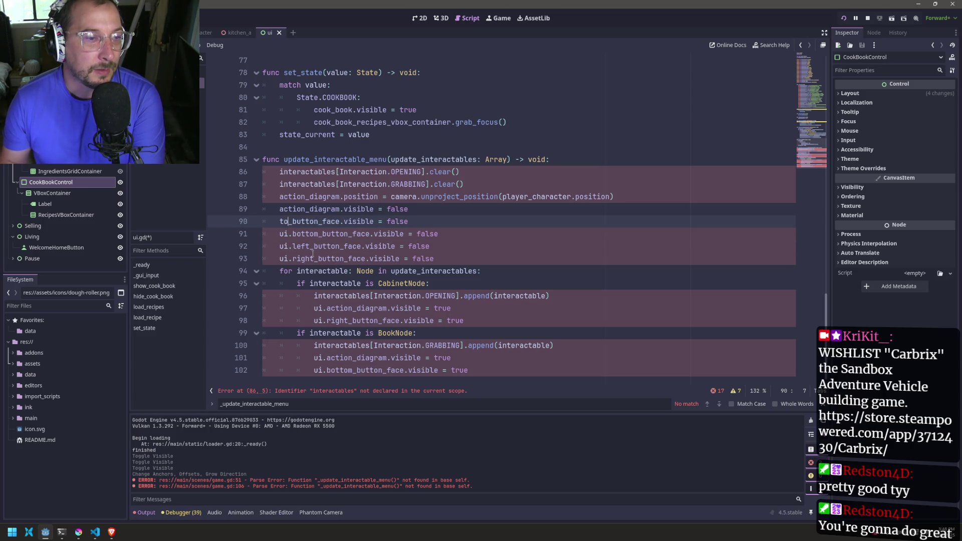
pyautogui.press('Down')
pyautogui.press('BackSpace')
pyautogui.press('BackSpace')
pyautogui.press('BackSpace')
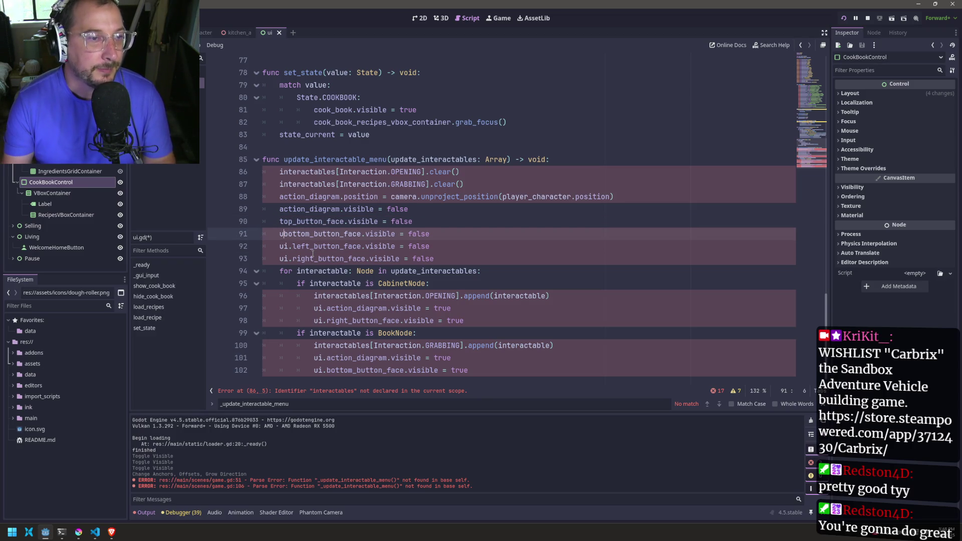
pyautogui.press('Down')
pyautogui.press('Right')
pyautogui.press('BackSpace')
pyautogui.press('BackSpace')
pyautogui.press('BackSpace')
pyautogui.press('Down')
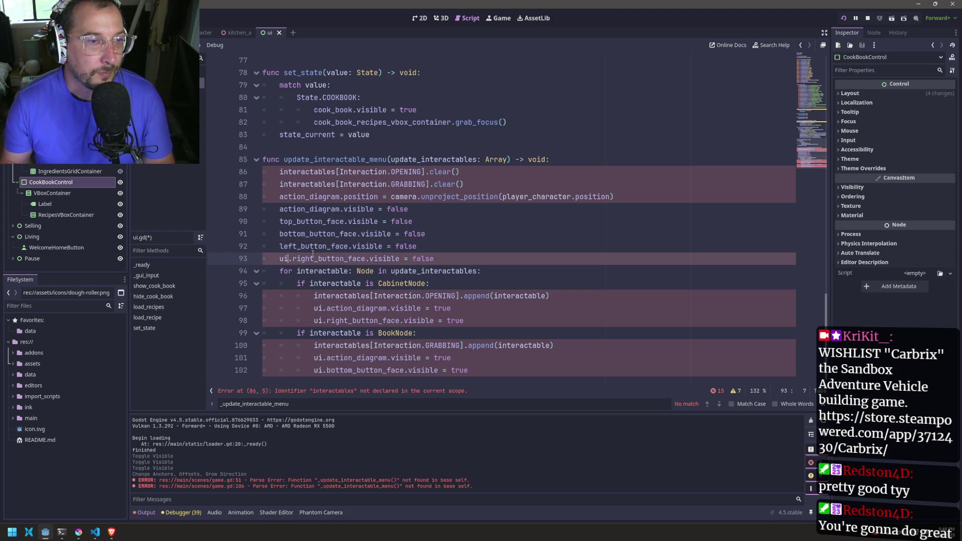
# - Remove ui. from right_button_face on line 93 and action_diagram on line 97
pyautogui.doubleClick(307, 171)
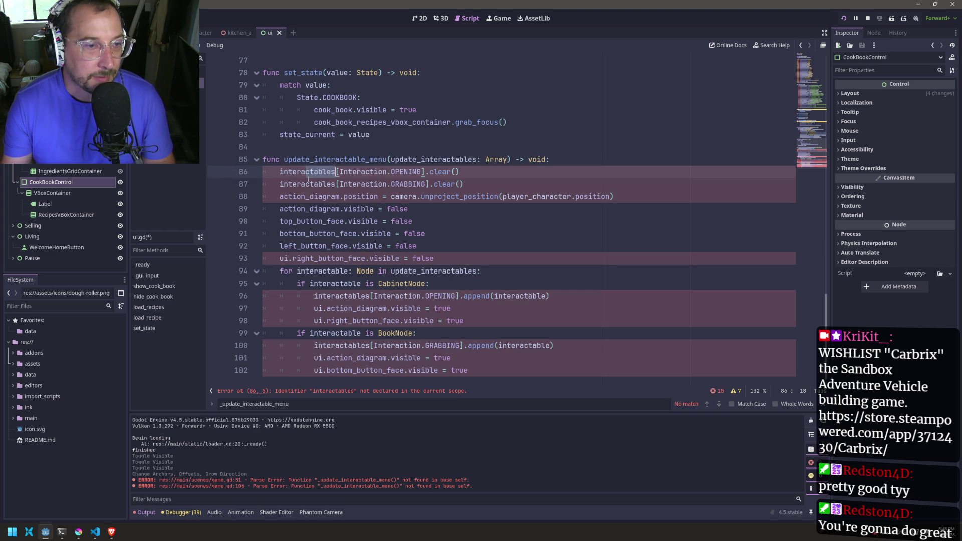
pyautogui.doubleClick(305, 173)
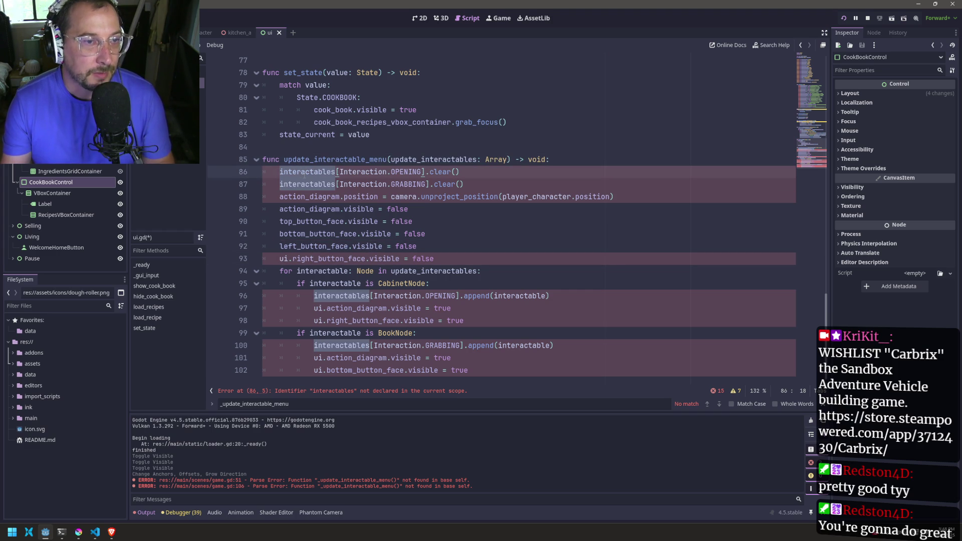
pyautogui.click(289, 257)
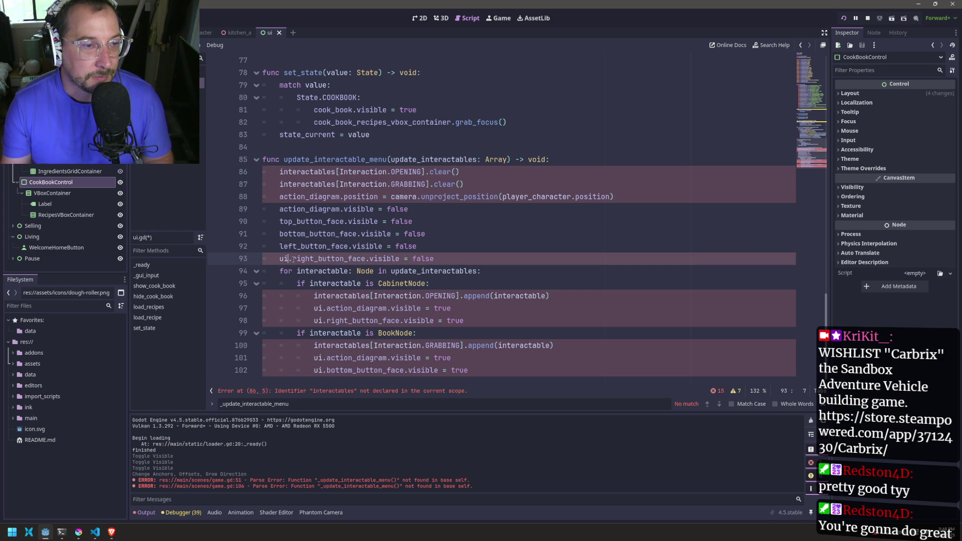
pyautogui.press('BackSpace')
pyautogui.press('BackSpace')
pyautogui.press('BackSpace')
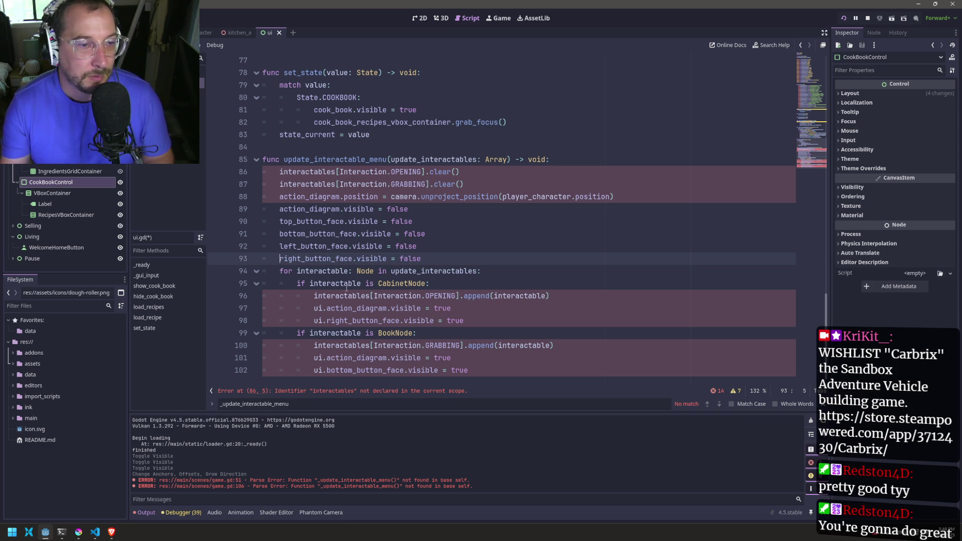
pyautogui.click(326, 308)
pyautogui.press('BackSpace')
pyautogui.press('BackSpace')
pyautogui.press('BackSpace')
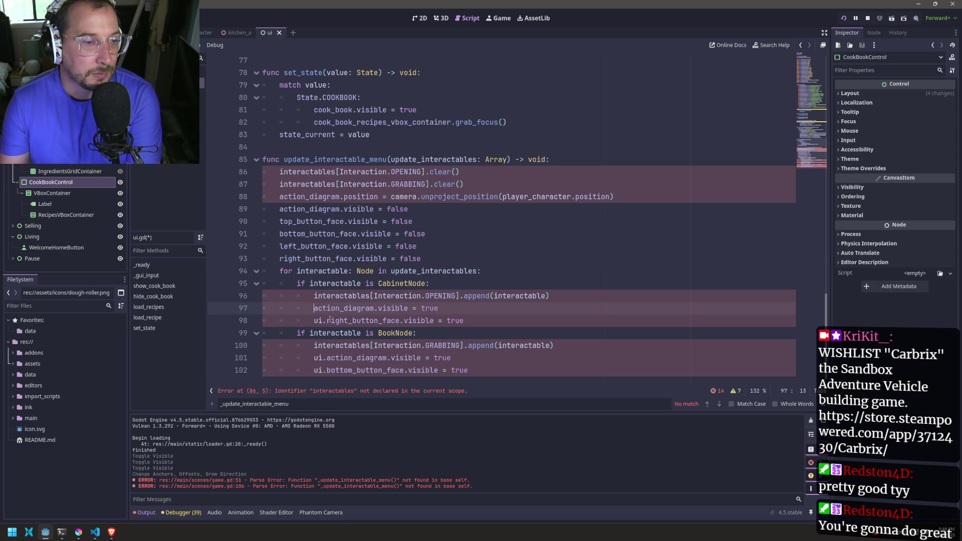
# - Drop ui. from lines 98, 101 and 102, then save ui.gd
pyautogui.click(332, 320)
pyautogui.press('BackSpace')
pyautogui.press('BackSpace')
pyautogui.press('BackSpace')
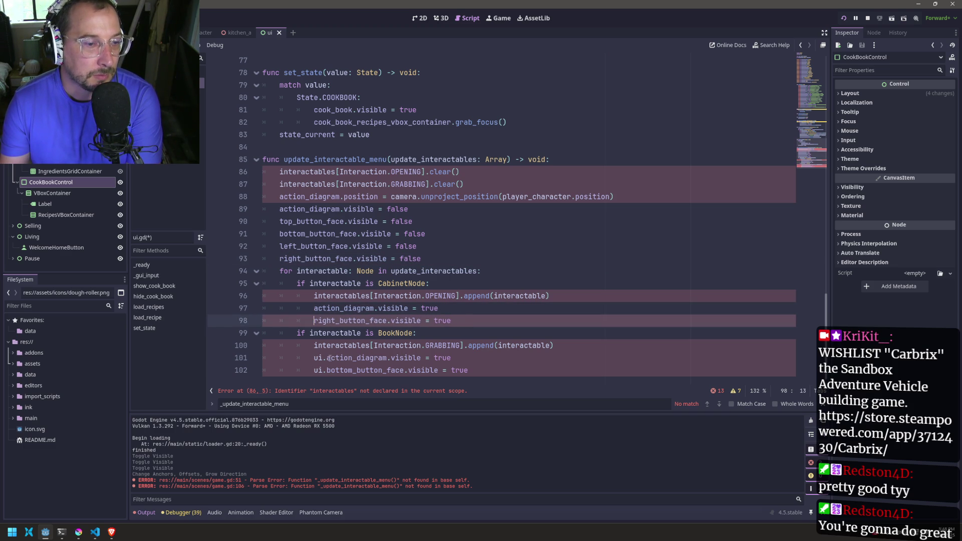
pyautogui.click(327, 358)
pyautogui.press('BackSpace')
pyautogui.press('BackSpace')
pyautogui.press('BackSpace')
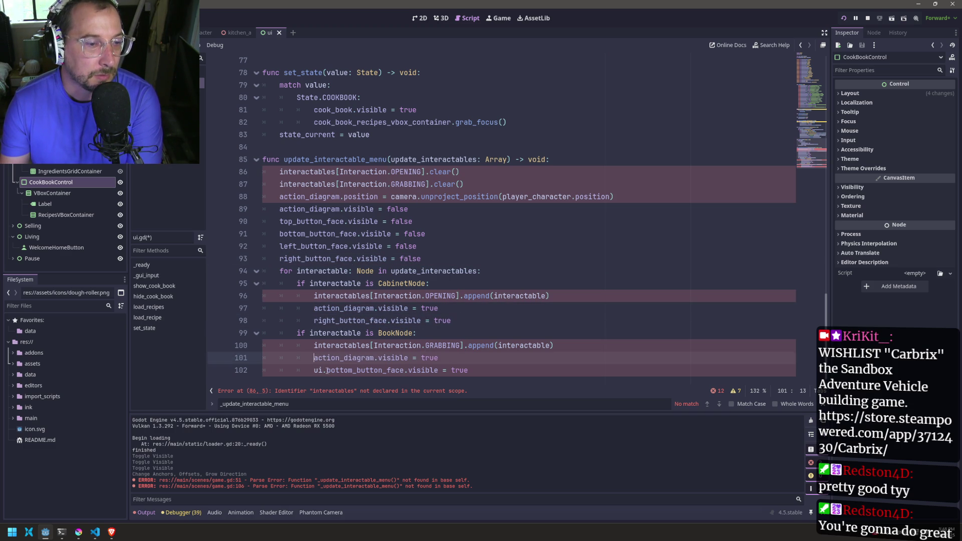
pyautogui.click(326, 370)
pyautogui.press('BackSpace')
pyautogui.press('BackSpace')
pyautogui.press('BackSpace')
pyautogui.click(505, 345)
pyautogui.press('Up')
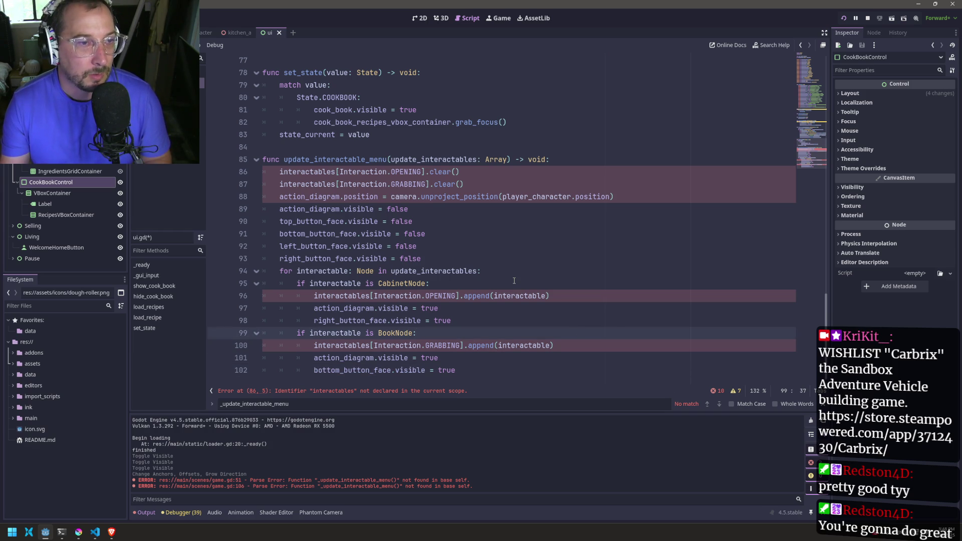
pyautogui.click(299, 208)
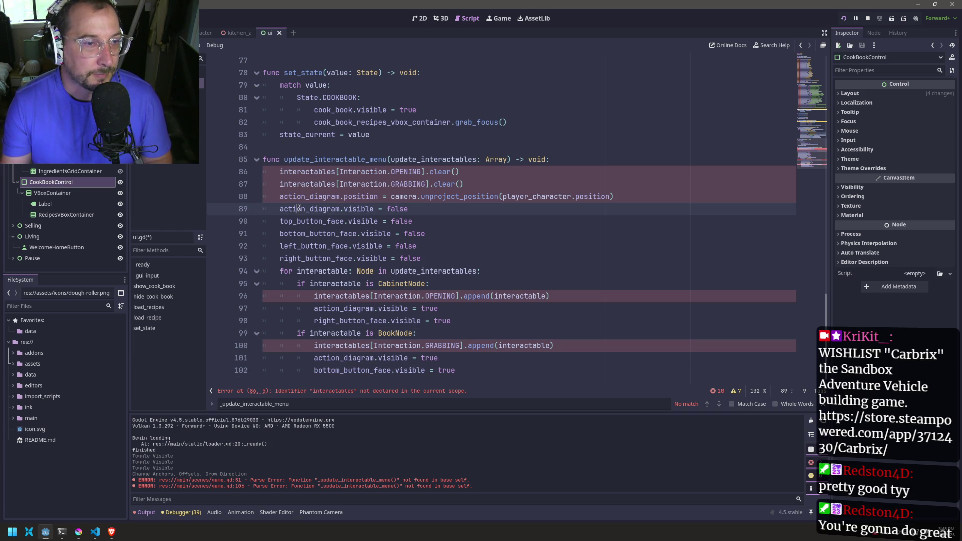
pyautogui.hotkey('ctrl', 's')
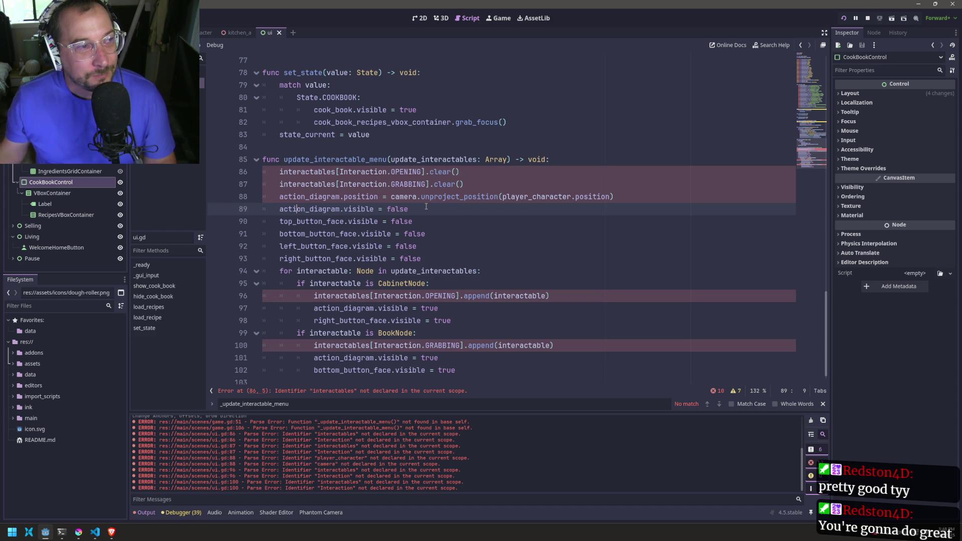
pyautogui.moveTo(495, 160)
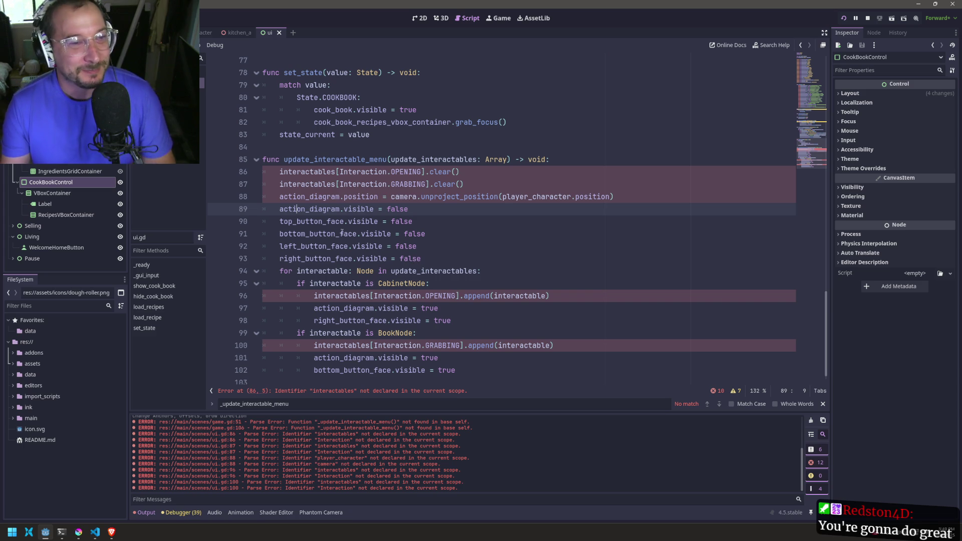
pyautogui.doubleClick(308, 184)
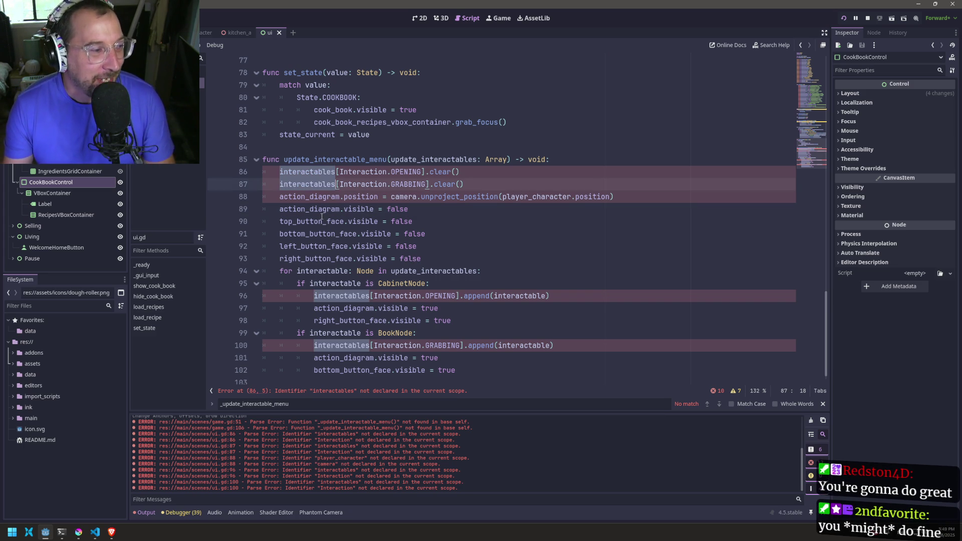
pyautogui.click(310, 208)
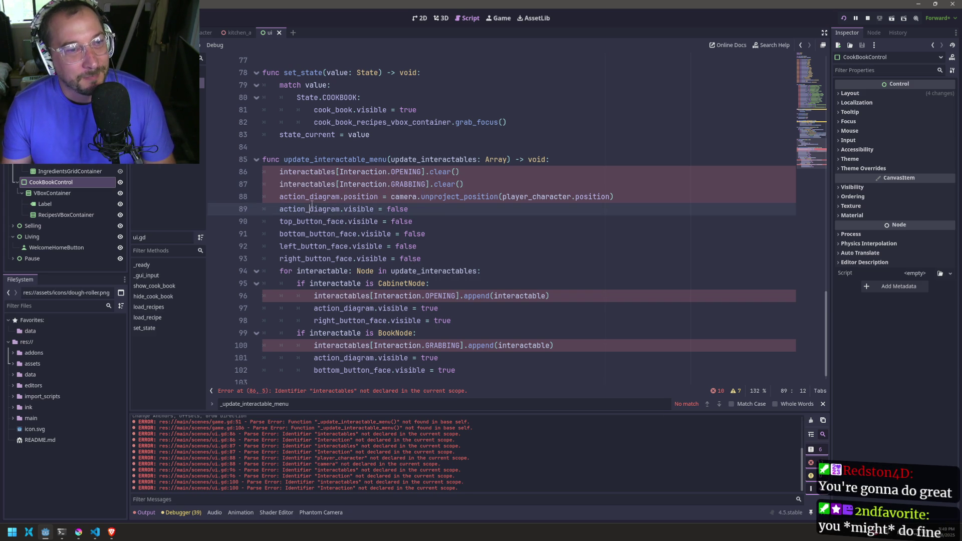
pyautogui.doubleClick(311, 208)
pyautogui.doubleClick(309, 197)
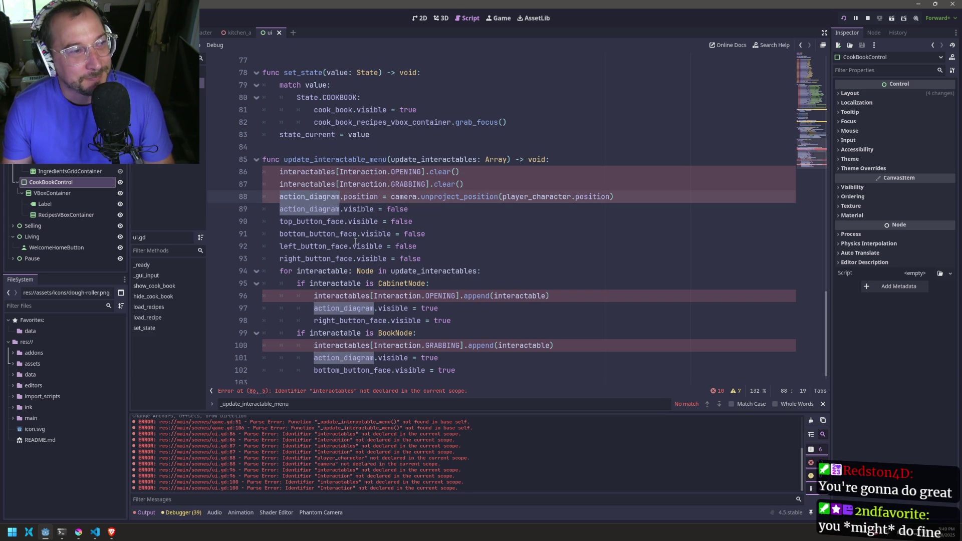
pyautogui.moveTo(348, 222)
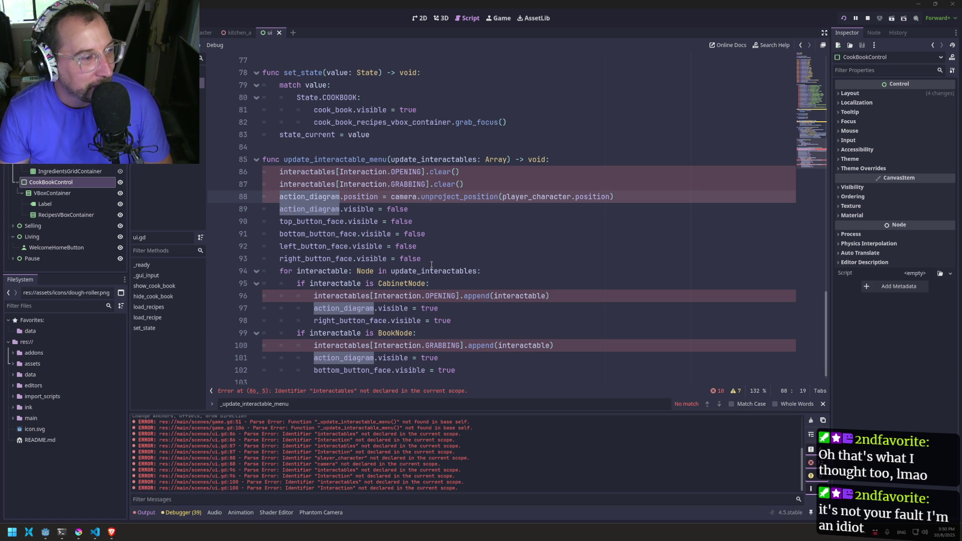
pyautogui.click(322, 185)
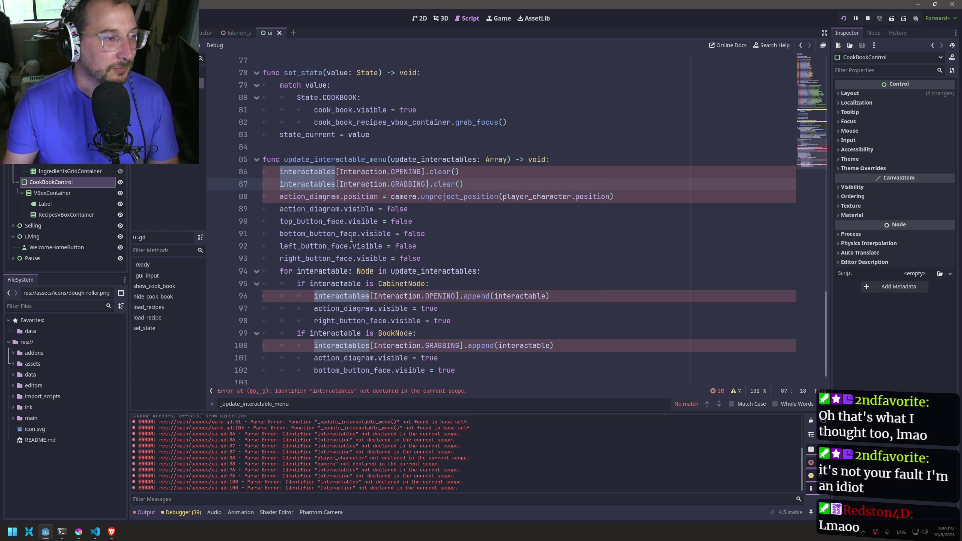
pyautogui.click(424, 210)
pyautogui.scroll(1, 423, 210)
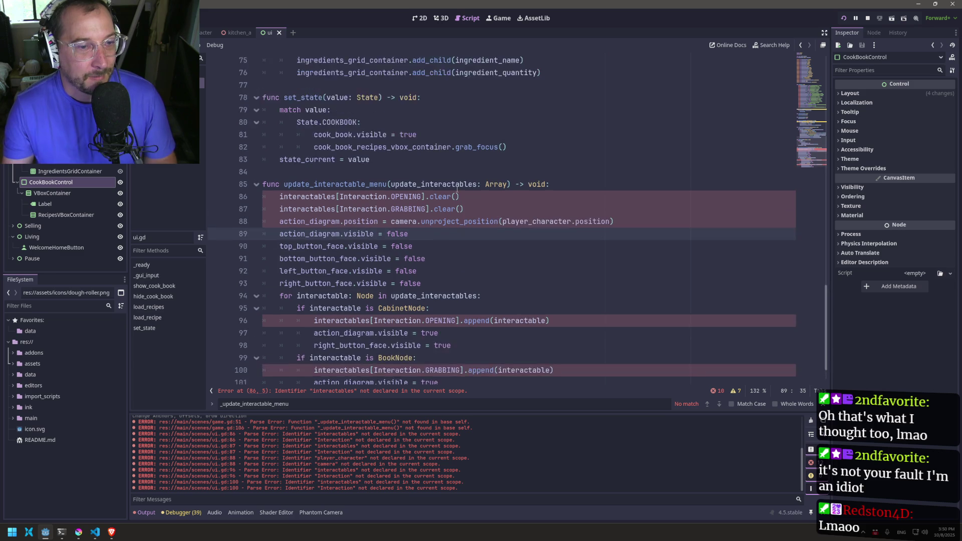
pyautogui.scroll(-1, 441, 203)
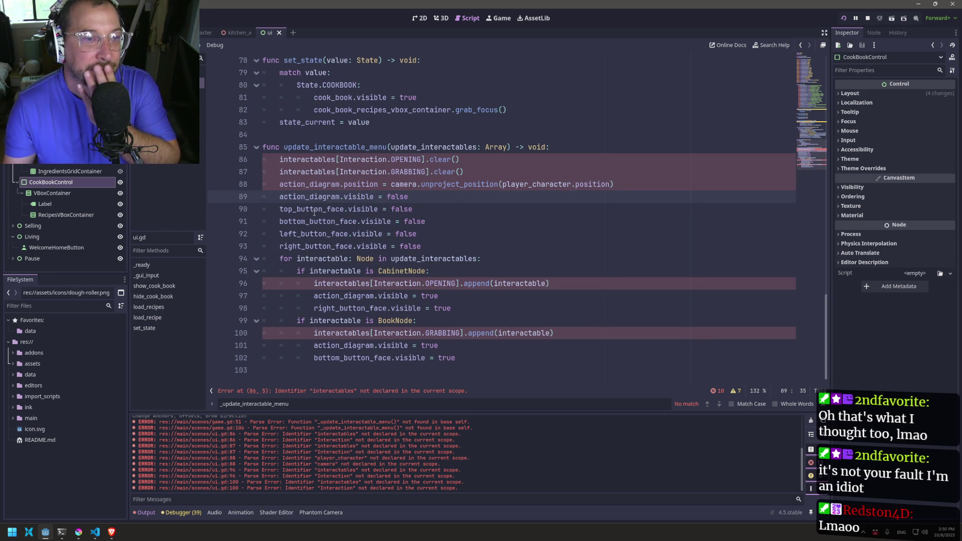
pyautogui.scroll(3, 446, 240)
pyautogui.scroll(1, 446, 240)
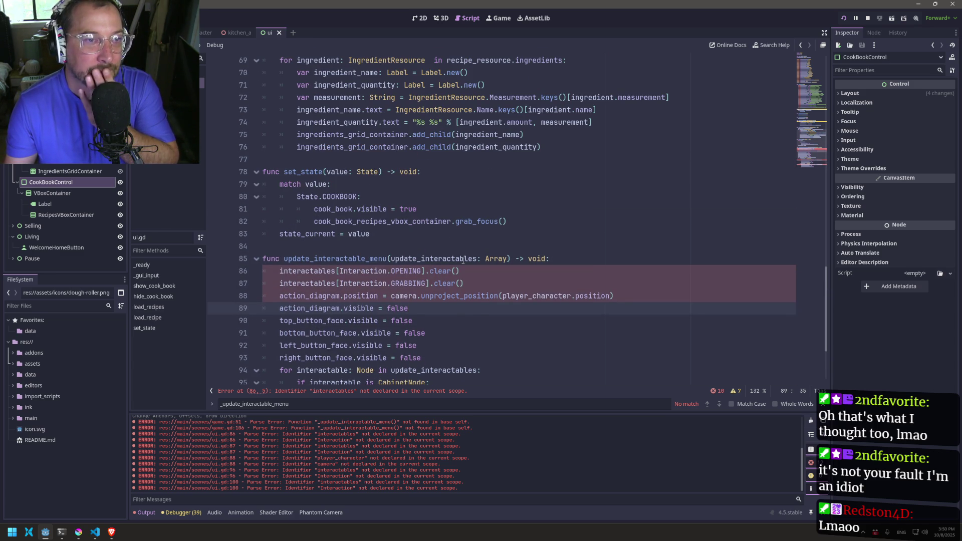
pyautogui.scroll(-3, 478, 280)
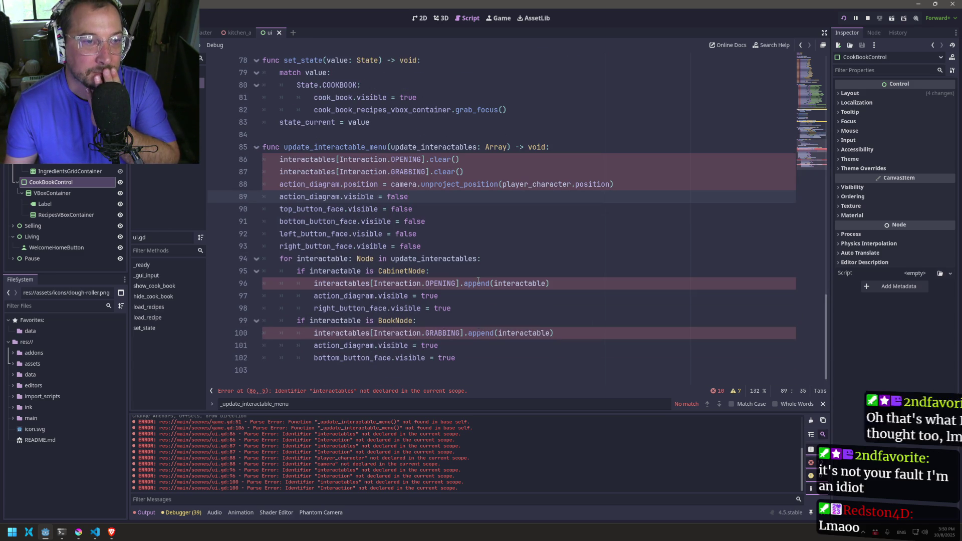
pyautogui.doubleClick(309, 147)
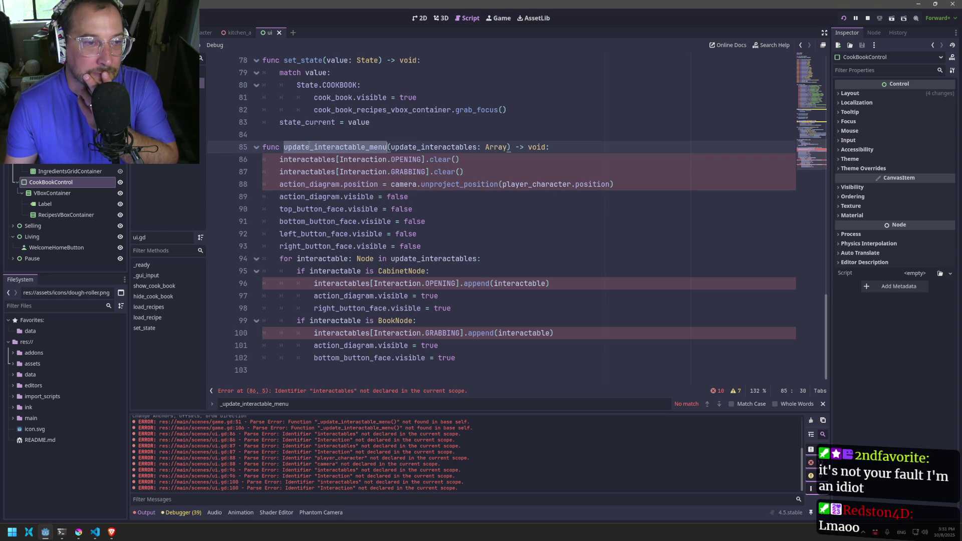
pyautogui.click(350, 258)
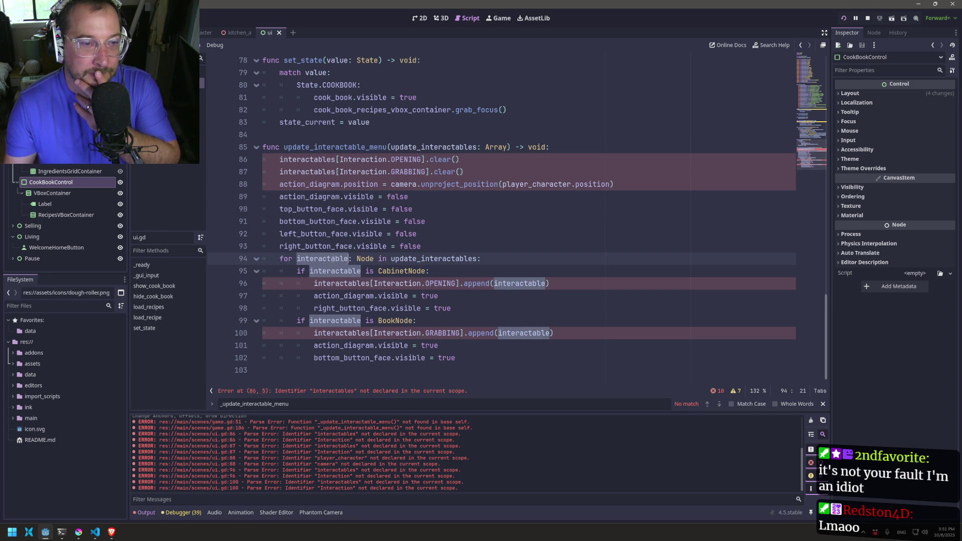
pyautogui.doubleClick(345, 284)
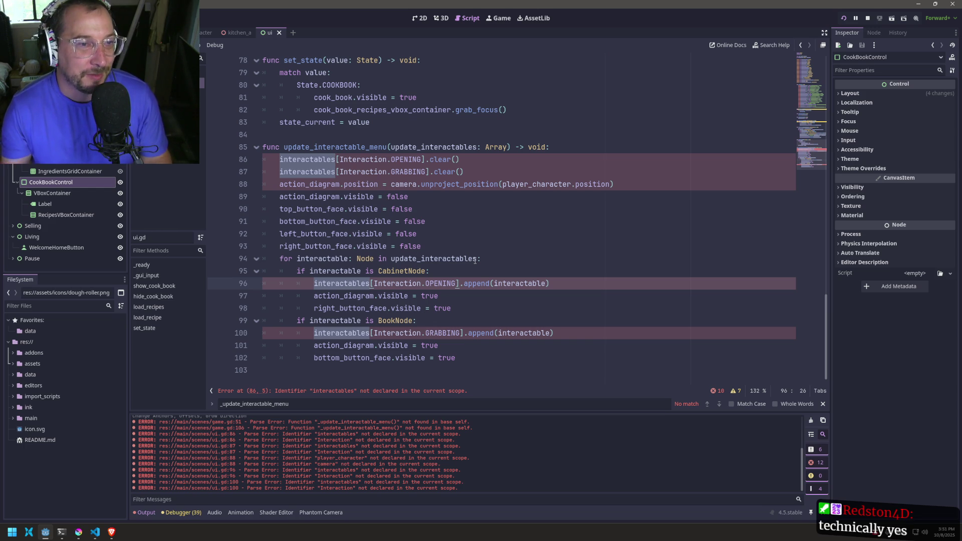
pyautogui.moveTo(475, 260)
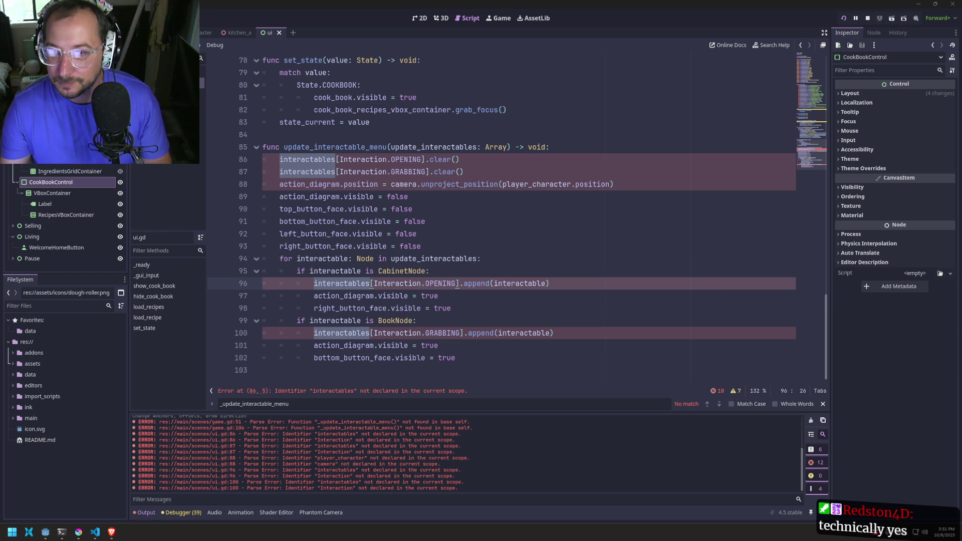
pyautogui.moveTo(945, 92)
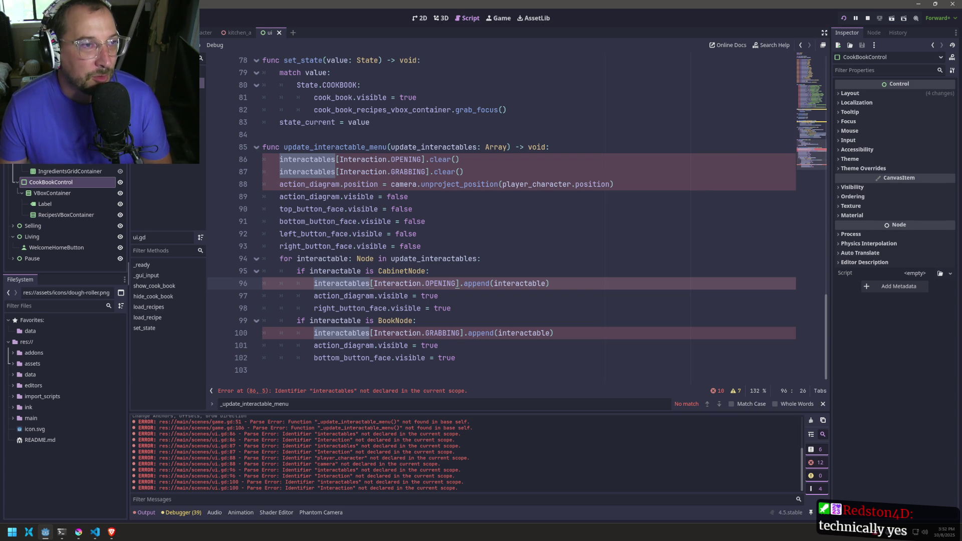
# - In game.gd, search for _update_interactable_menu from line 51 and jump to its second call on line 106
pyautogui.hotkey('alt', 'Left')
pyautogui.hotkey('alt', 'Right')
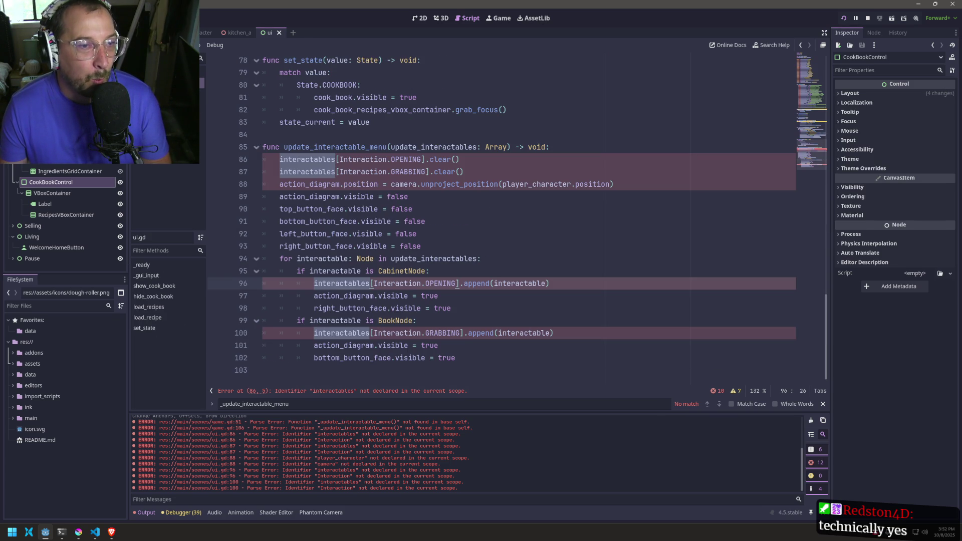
pyautogui.hotkey('alt', 'Left')
pyautogui.scroll(20, 472, 244)
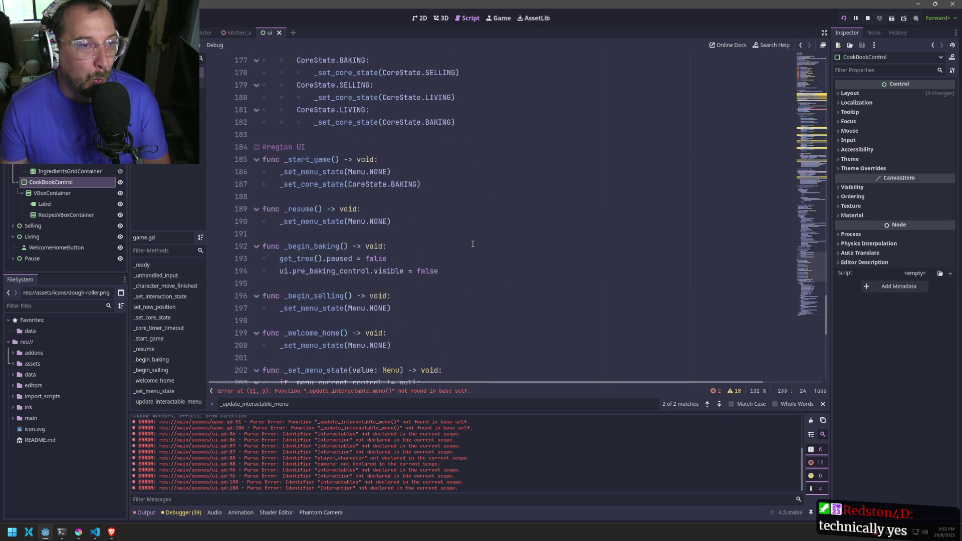
pyautogui.scroll(18, 472, 244)
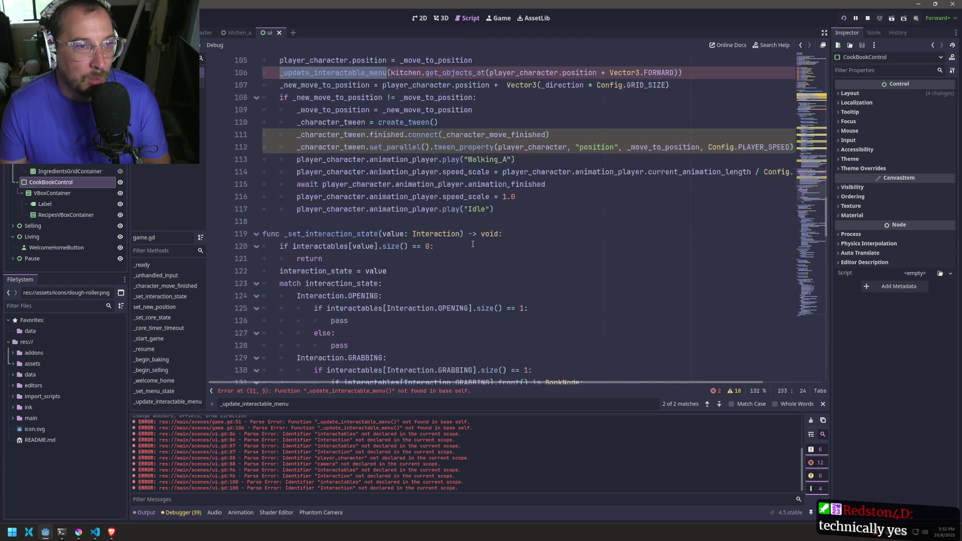
pyautogui.scroll(17, 767, 139)
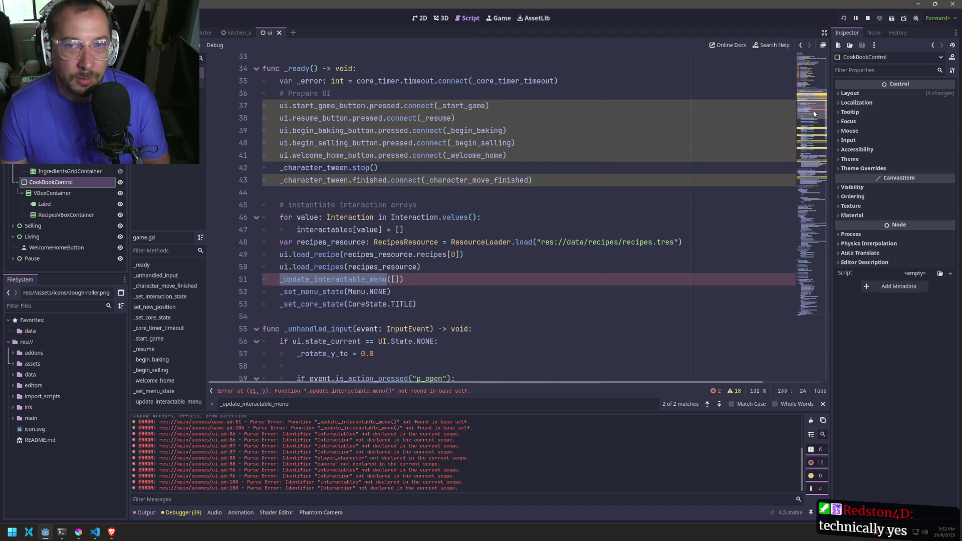
pyautogui.doubleClick(325, 279)
pyautogui.hotkey('ctrl', 'f')
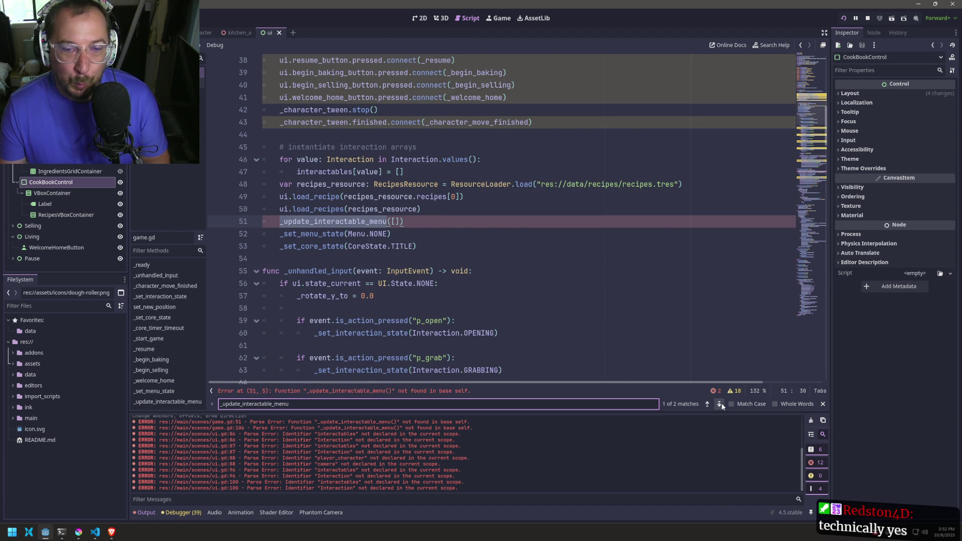
pyautogui.click(719, 404)
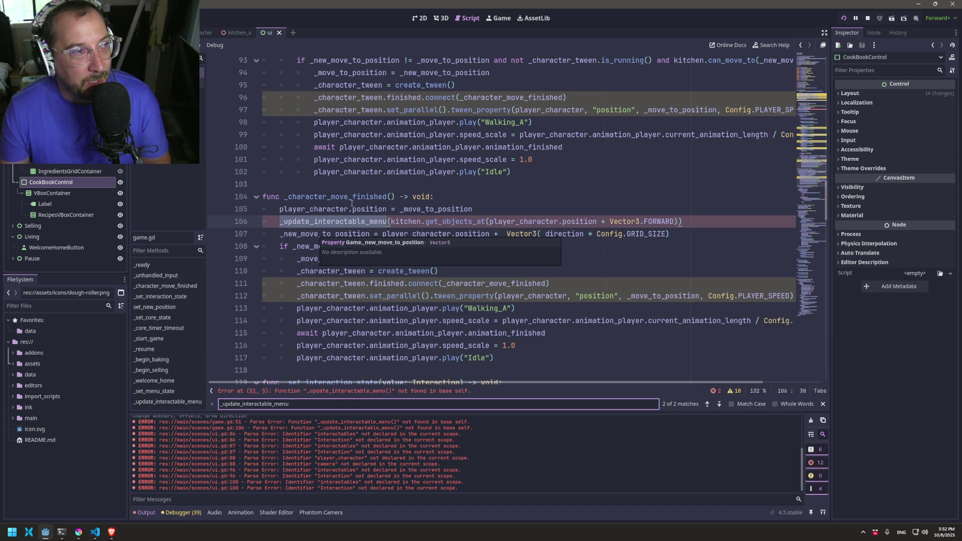
pyautogui.click(315, 222)
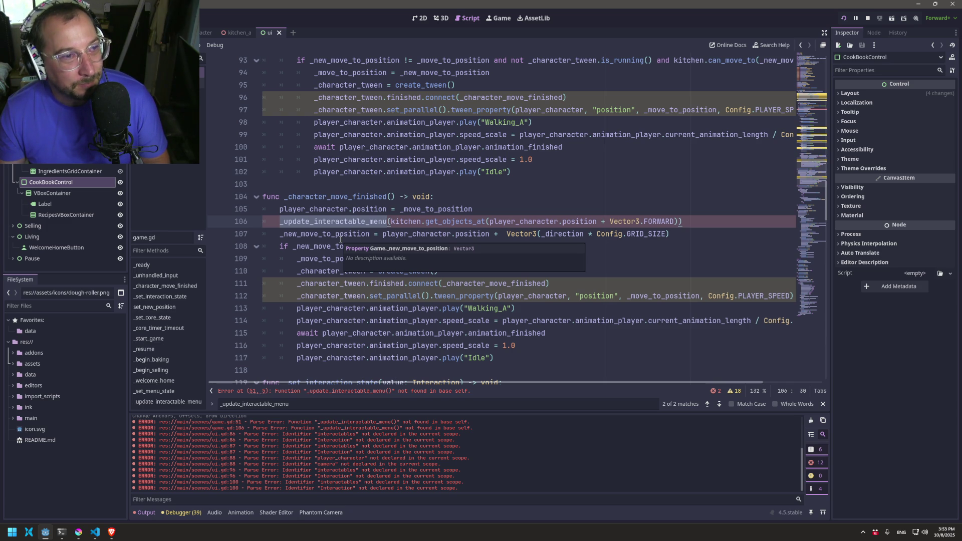
pyautogui.doubleClick(328, 233)
pyautogui.click(387, 221)
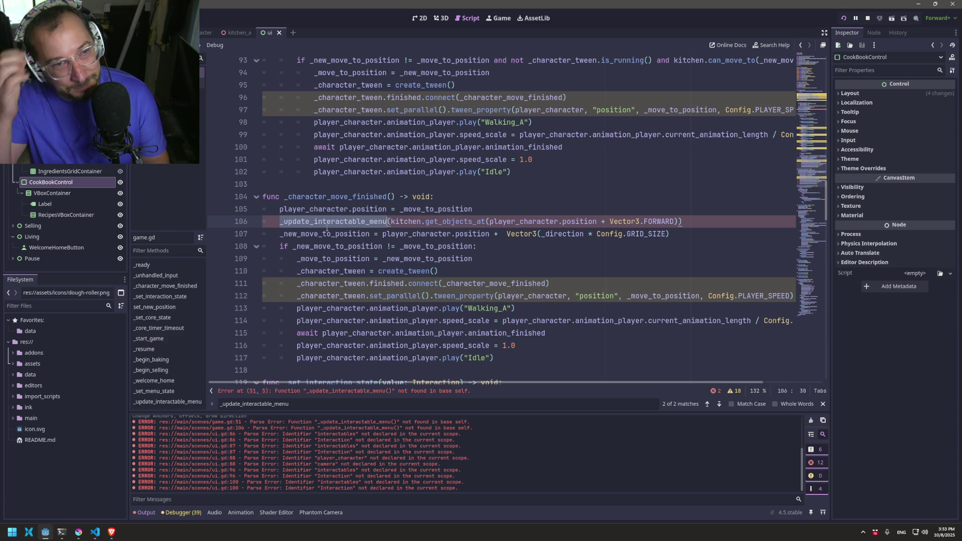
pyautogui.click(477, 172)
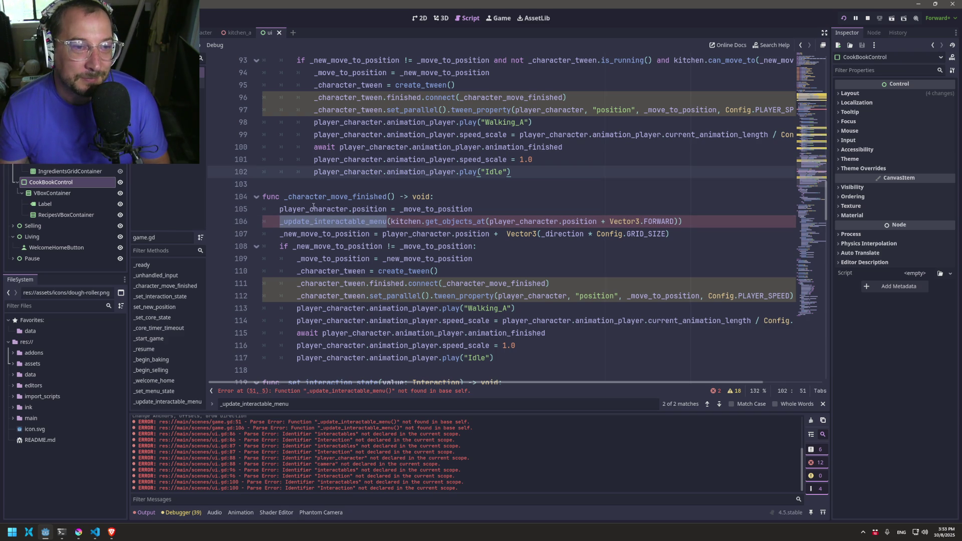
pyautogui.click(327, 233)
pyautogui.doubleClick(334, 222)
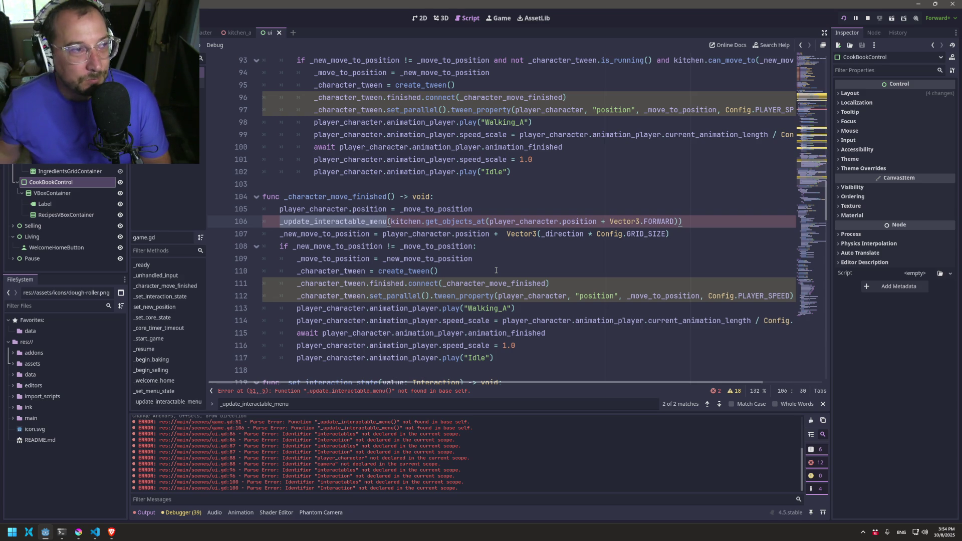
pyautogui.press('Return')
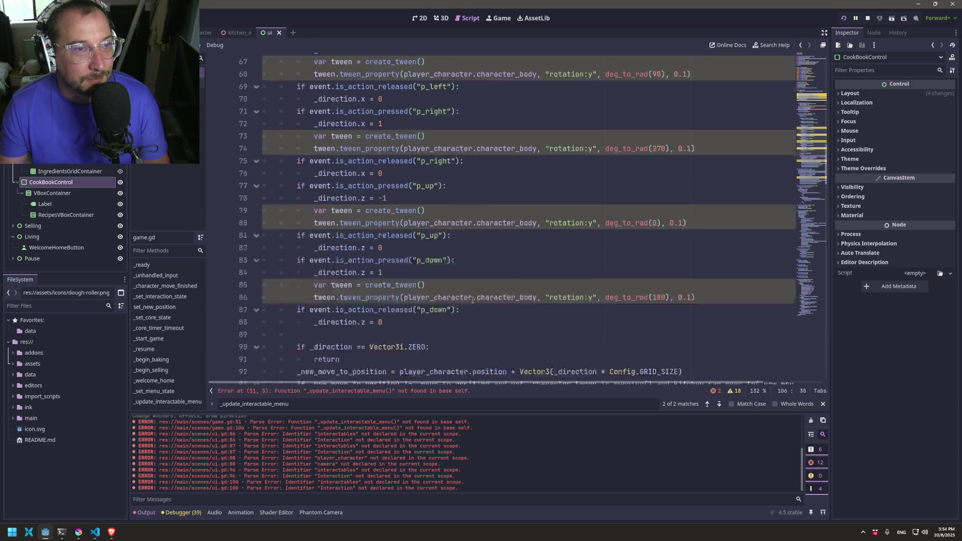
pyautogui.scroll(6, 473, 299)
pyautogui.scroll(-2, 387, 300)
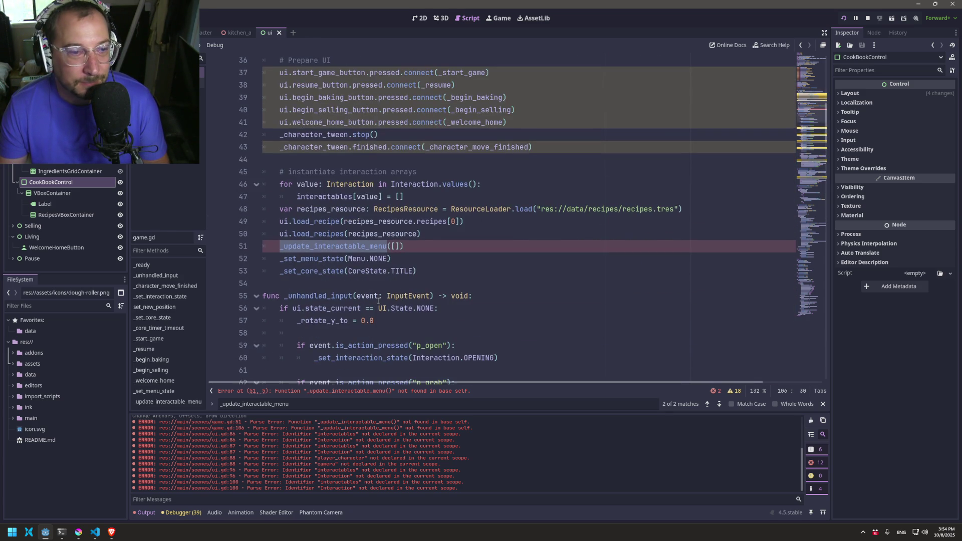
pyautogui.scroll(-20, 364, 243)
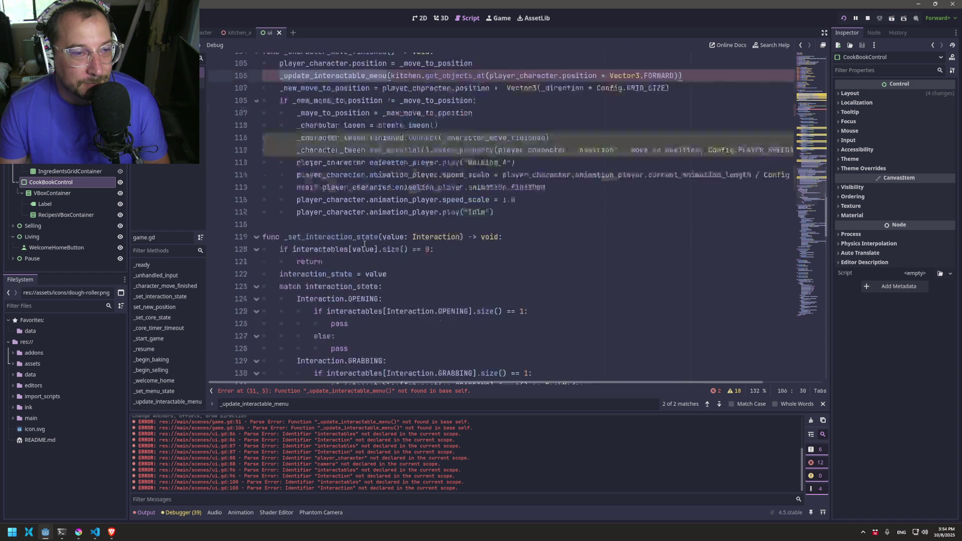
pyautogui.scroll(3, 364, 243)
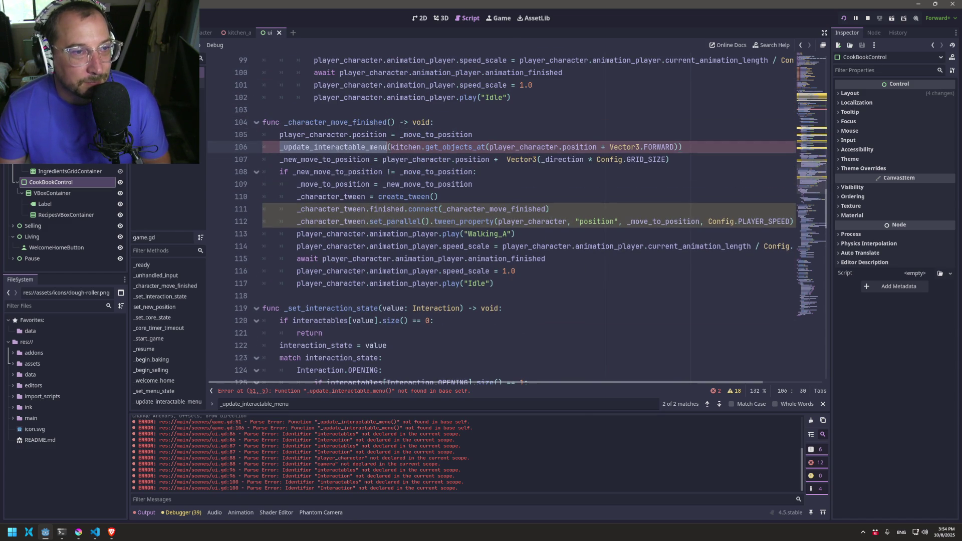
pyautogui.moveTo(263, 147); pyautogui.dragTo(386, 146)
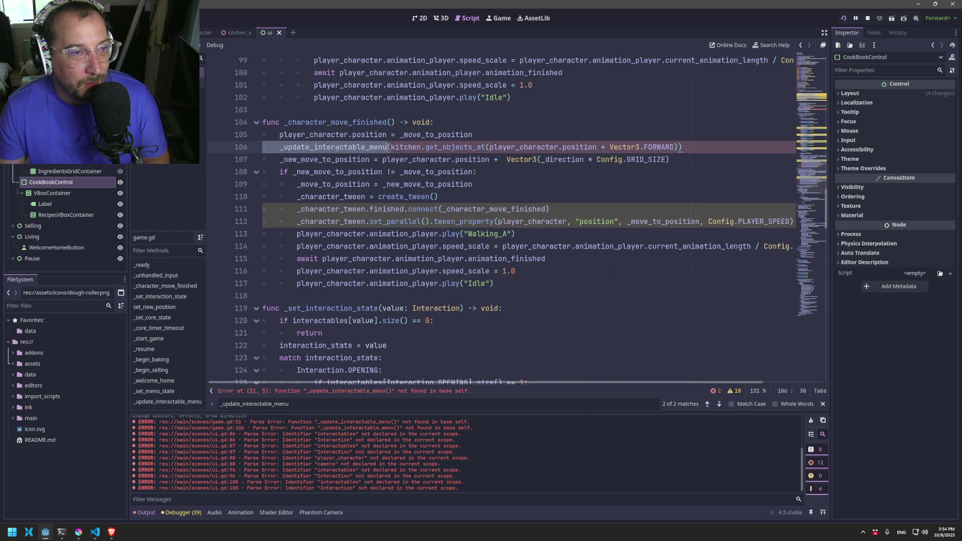
pyautogui.hotkey('ctrl', 'f')
pyautogui.scroll(-8, 457, 292)
pyautogui.scroll(-17, 425, 271)
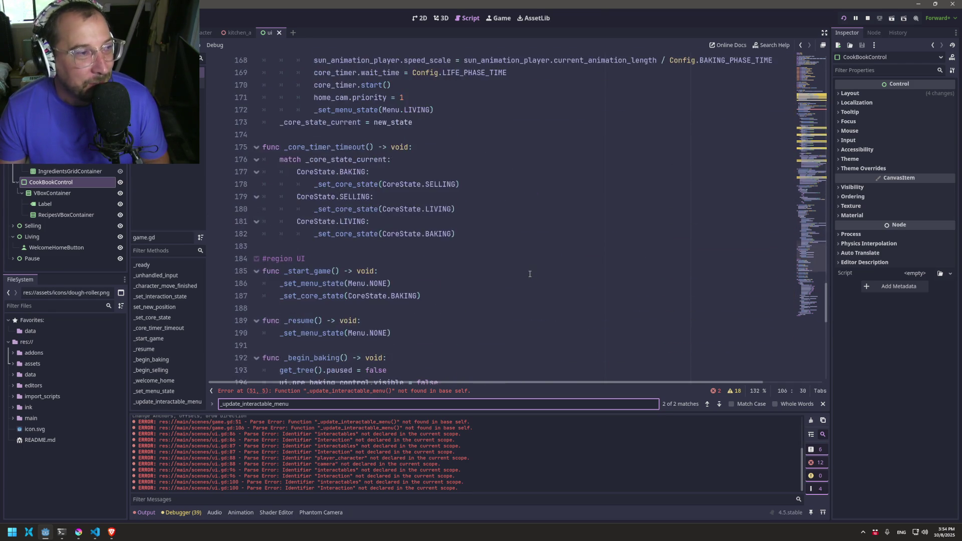
pyautogui.scroll(-14, 529, 274)
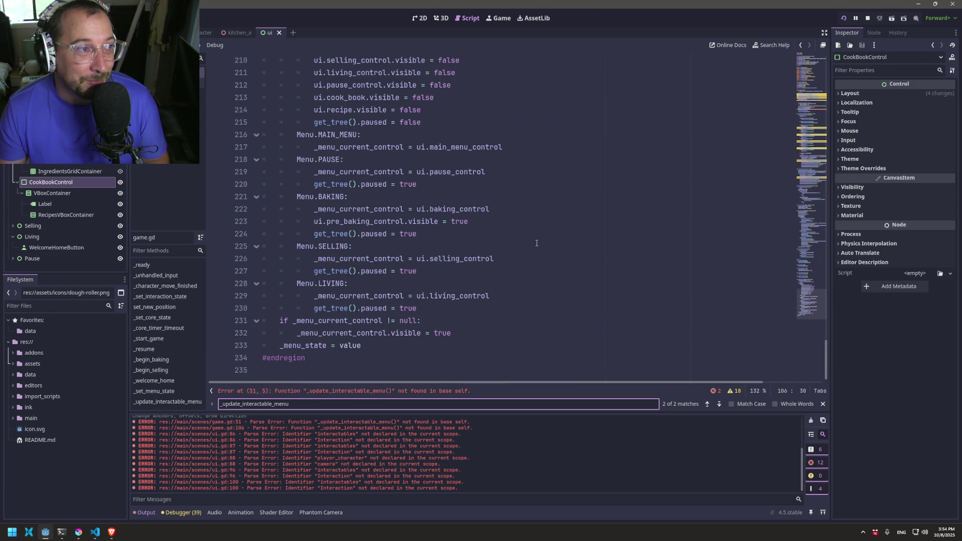
pyautogui.scroll(20, 534, 241)
pyautogui.scroll(17, 478, 202)
pyautogui.click(341, 154)
pyautogui.click(387, 163)
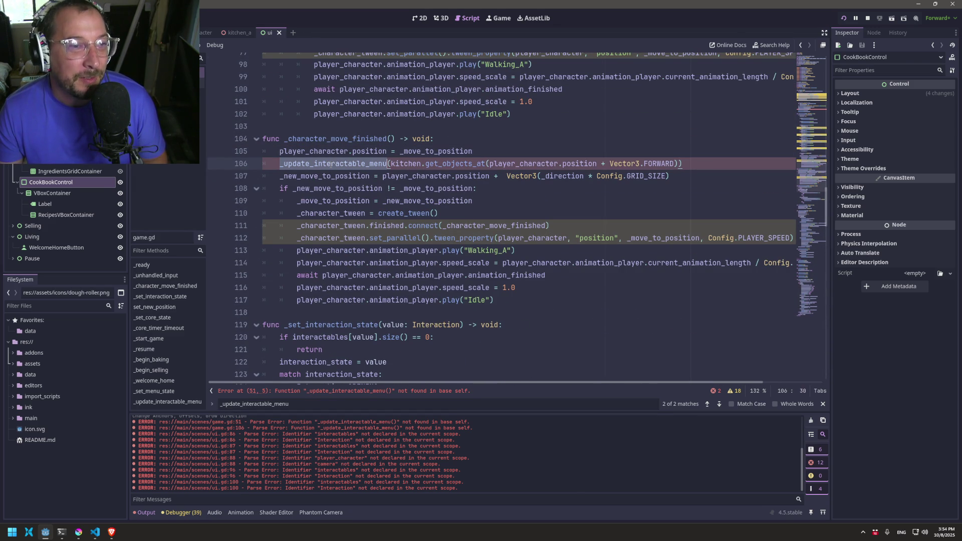
pyautogui.hotkey('ctrl', 'f')
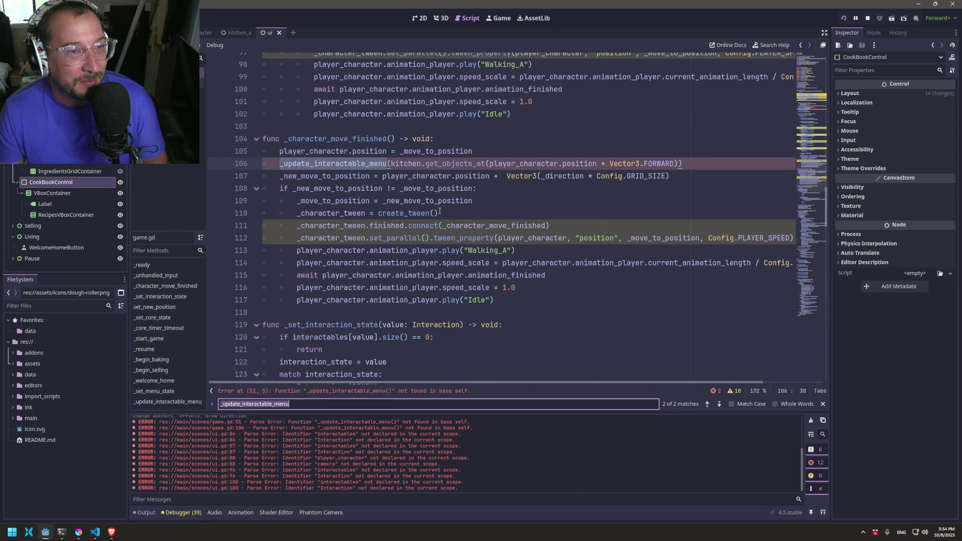
pyautogui.moveTo(428, 219)
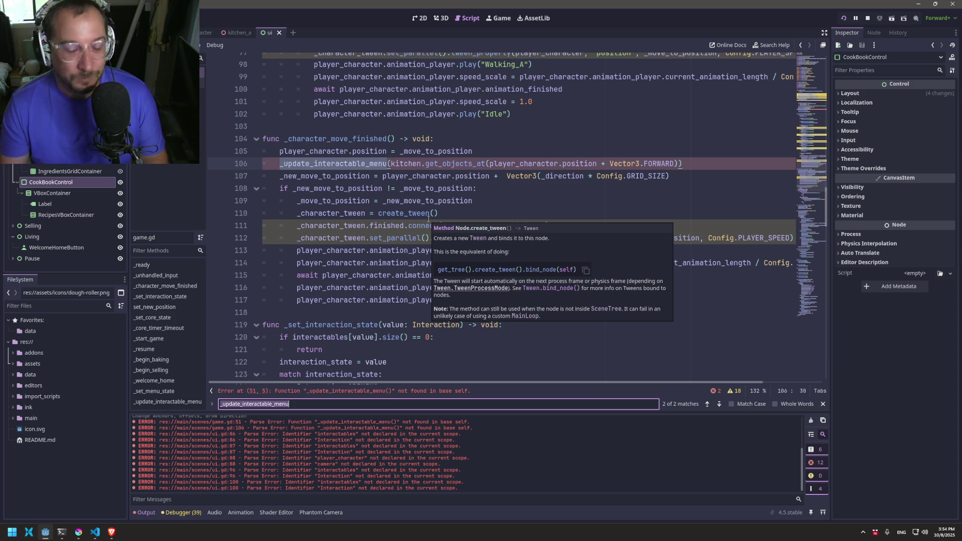
pyautogui.press('BackSpace')
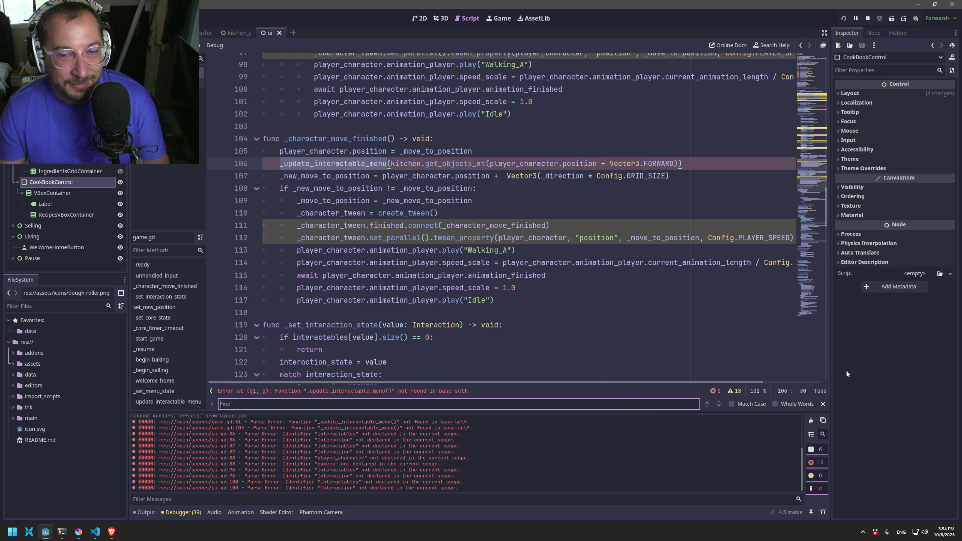
pyautogui.click(823, 403)
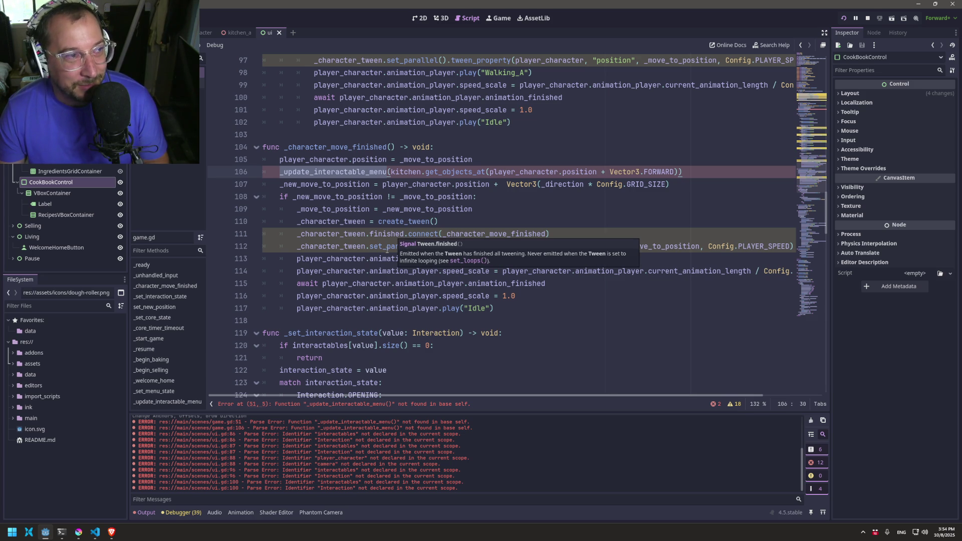
pyautogui.scroll(12, 394, 241)
pyautogui.scroll(10, 393, 247)
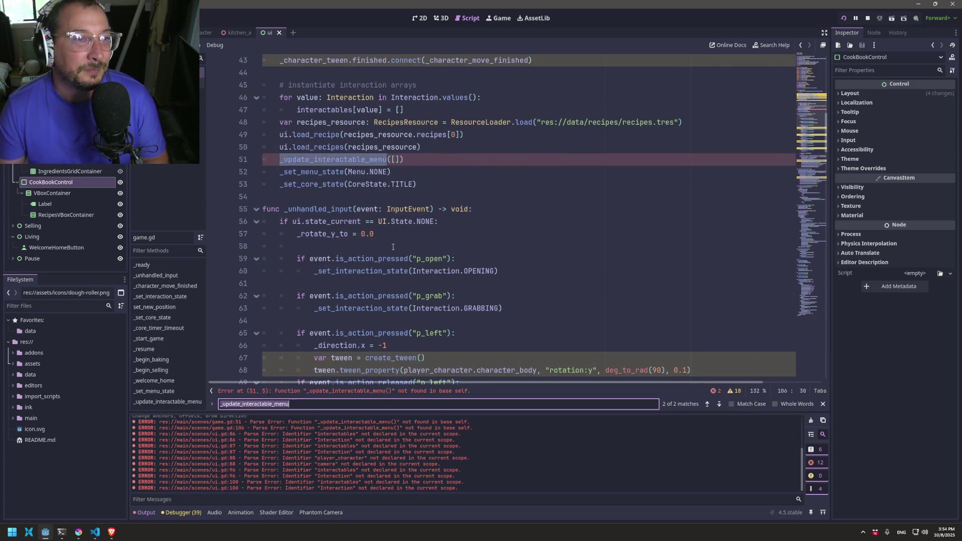
pyautogui.hotkey('ctrl', 'f')
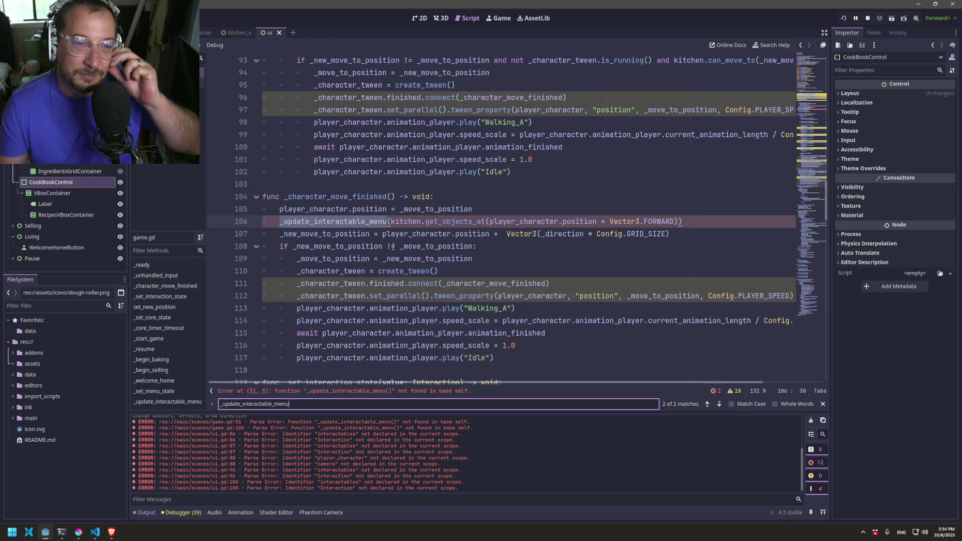
pyautogui.click(344, 234)
pyautogui.doubleClick(336, 222)
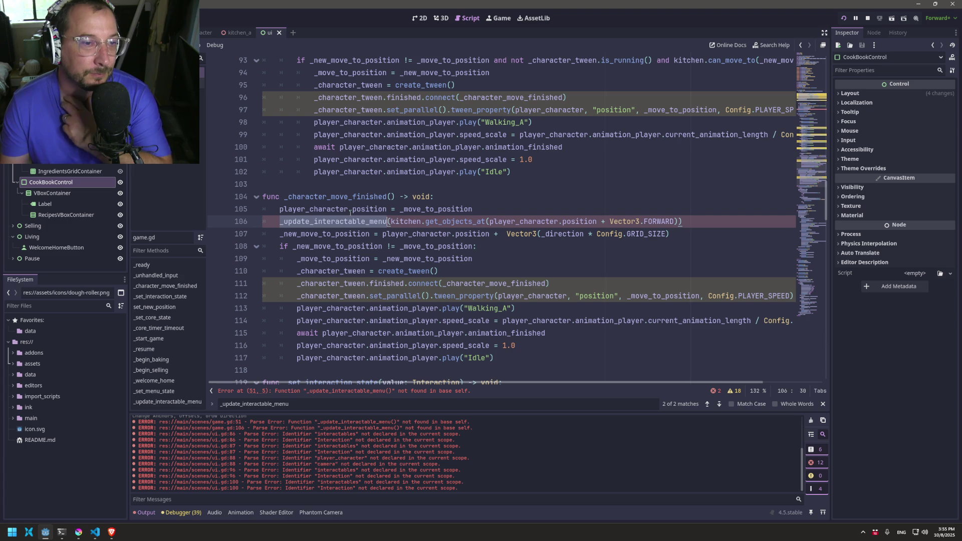
pyautogui.click(328, 221)
pyautogui.doubleClick(327, 221)
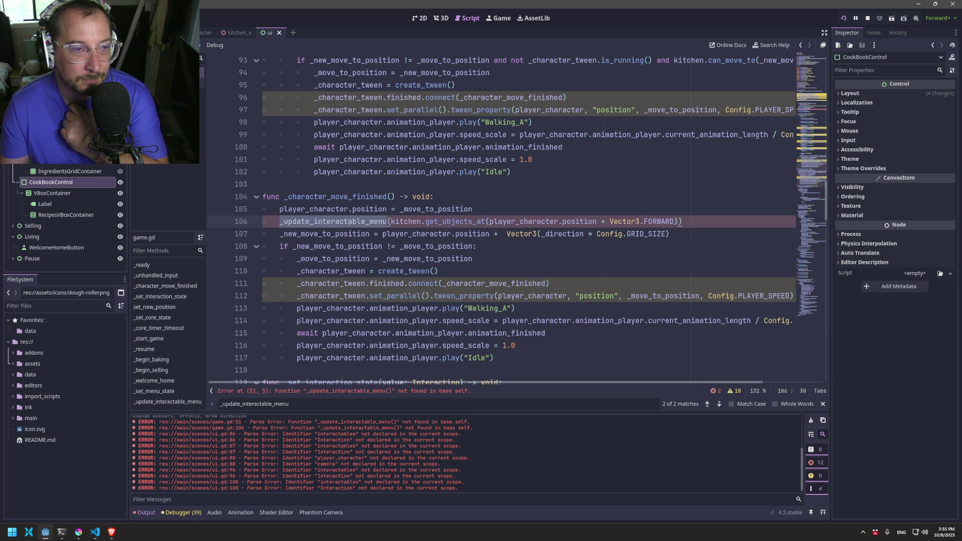
pyautogui.scroll(3, 362, 252)
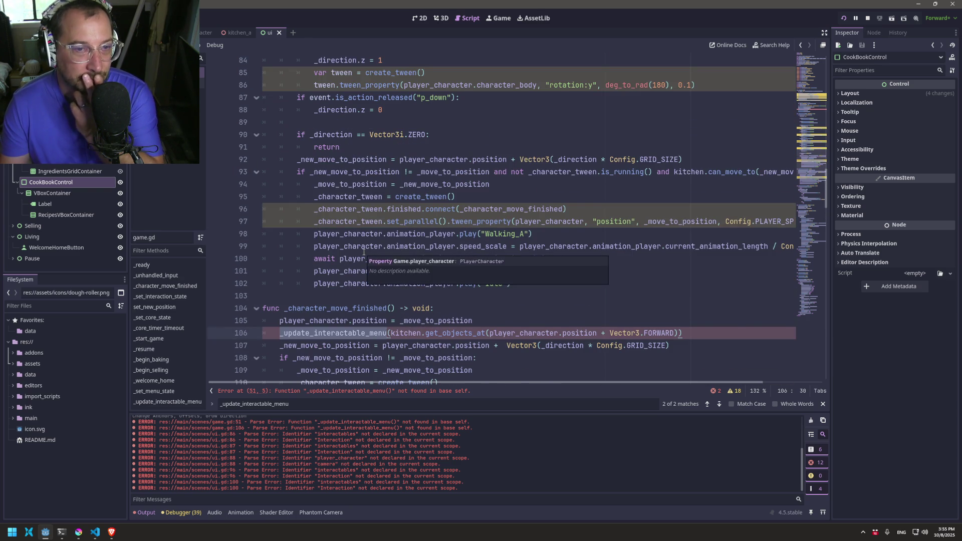
pyautogui.scroll(-2, 341, 249)
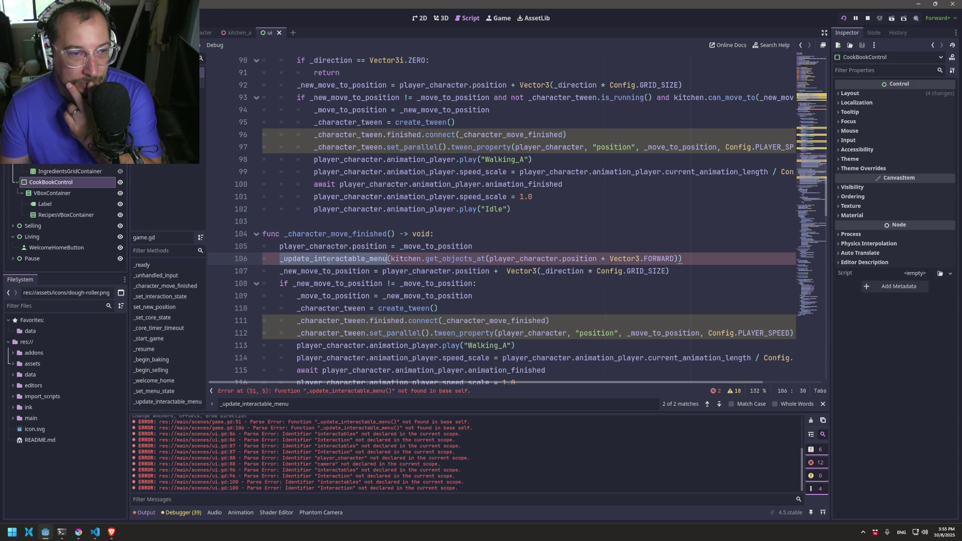
pyautogui.click(449, 260)
pyautogui.keyDown('ctrl'); pyautogui.click(449, 260); pyautogui.keyUp('ctrl')
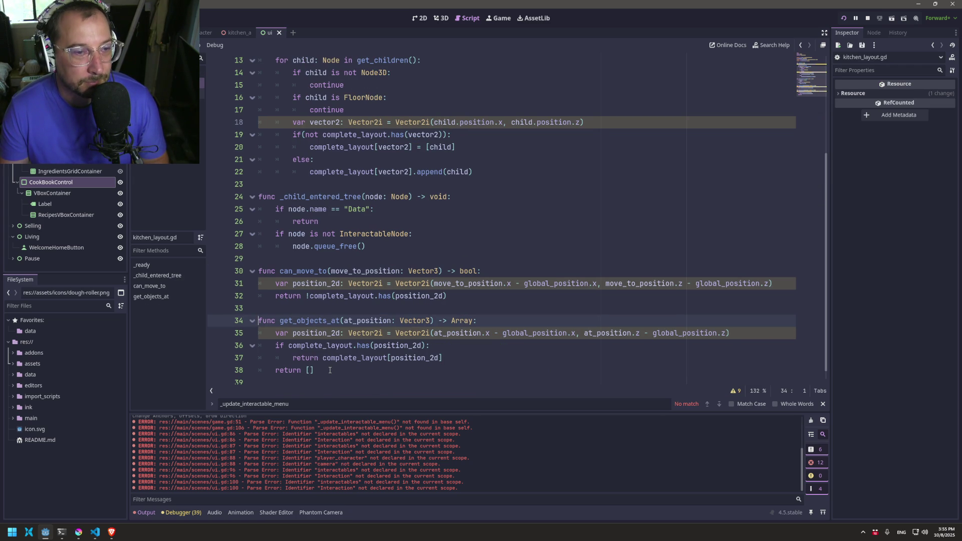
pyautogui.doubleClick(298, 320)
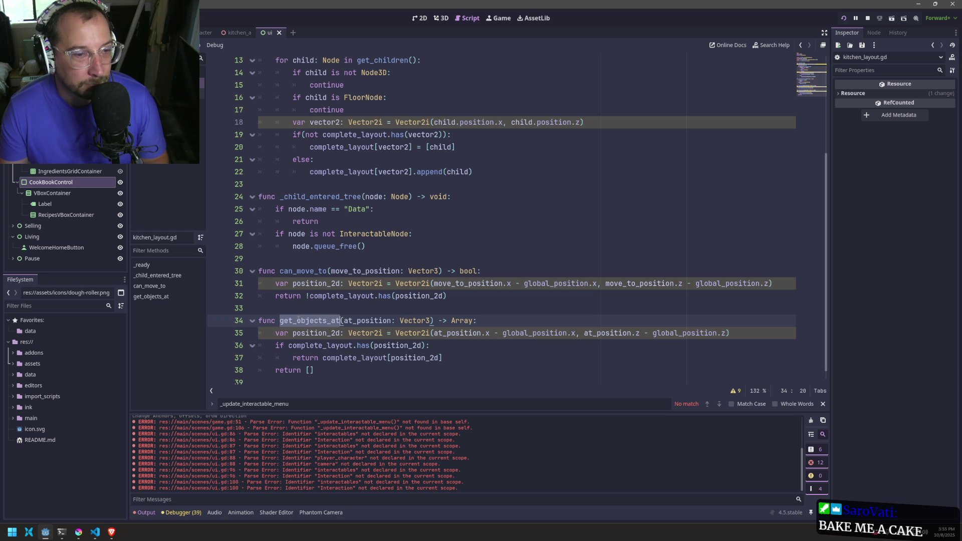
pyautogui.click(317, 321)
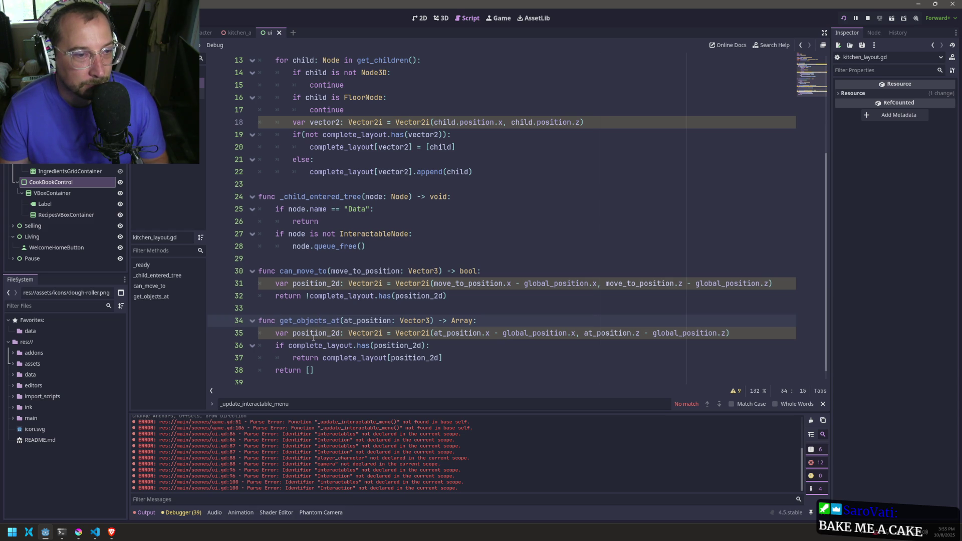
pyautogui.click(802, 45)
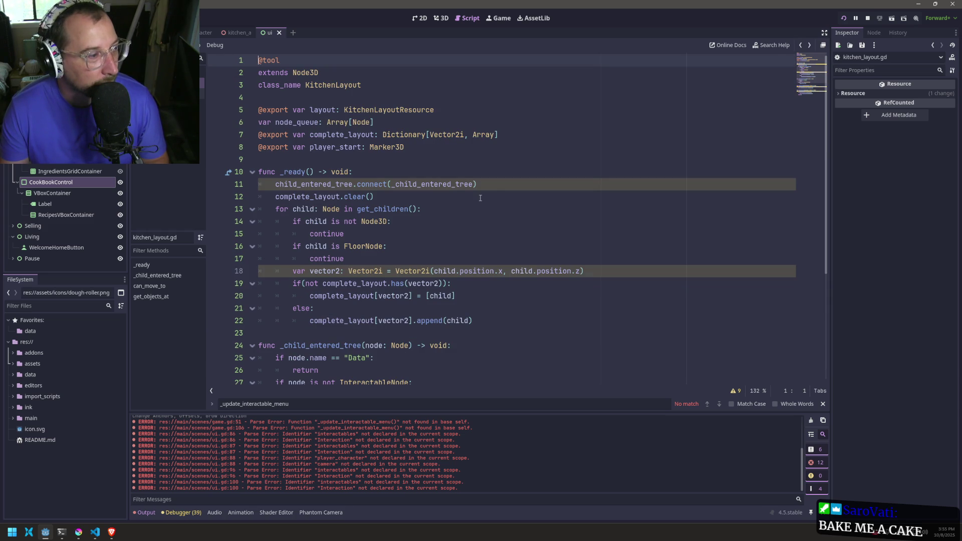
pyautogui.click(800, 45)
pyautogui.click(800, 45)
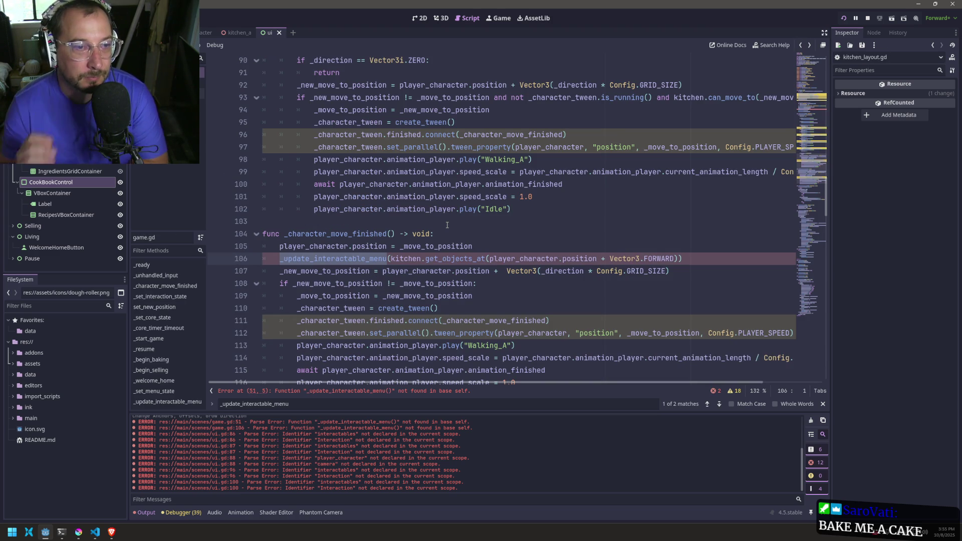
pyautogui.scroll(-2, 305, 178)
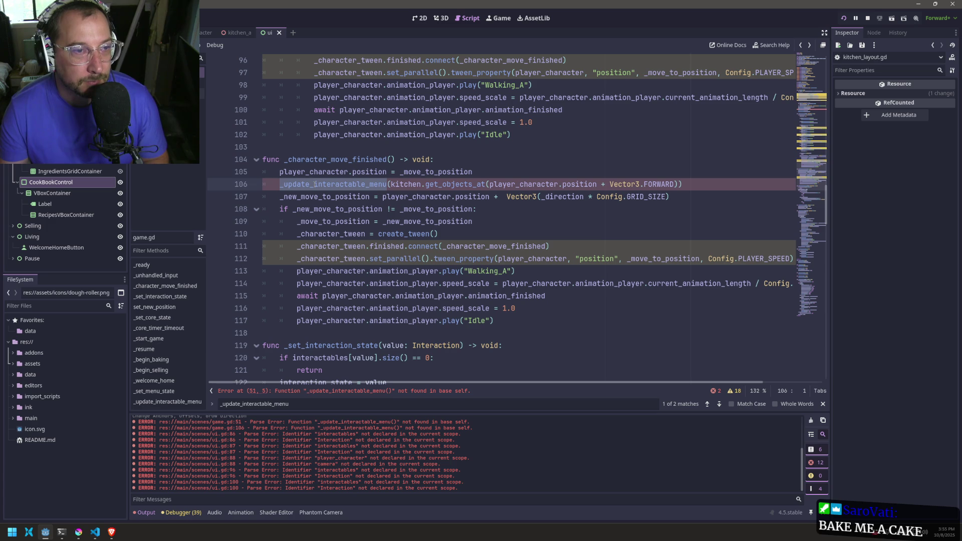
pyautogui.press('Right')
pyautogui.scroll(-4, 323, 196)
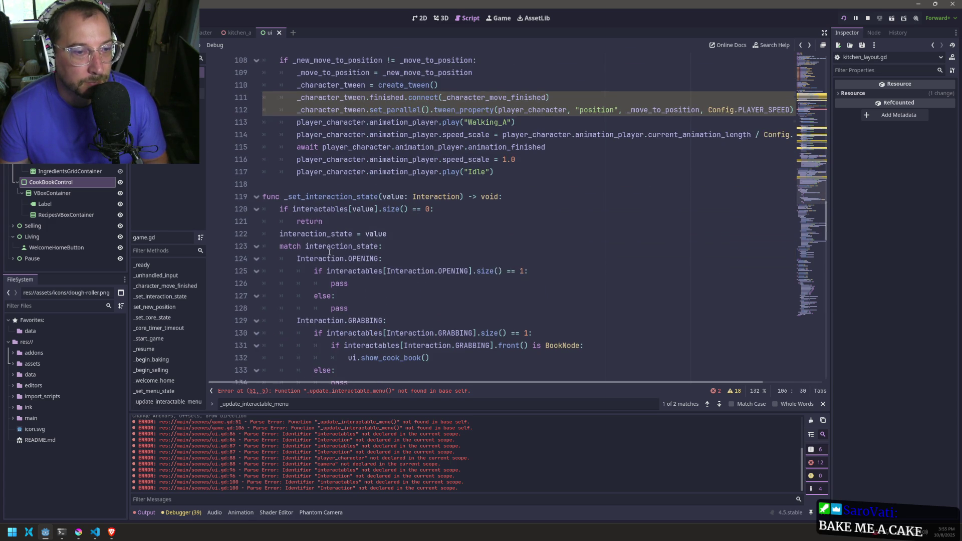
pyautogui.doubleClick(323, 196)
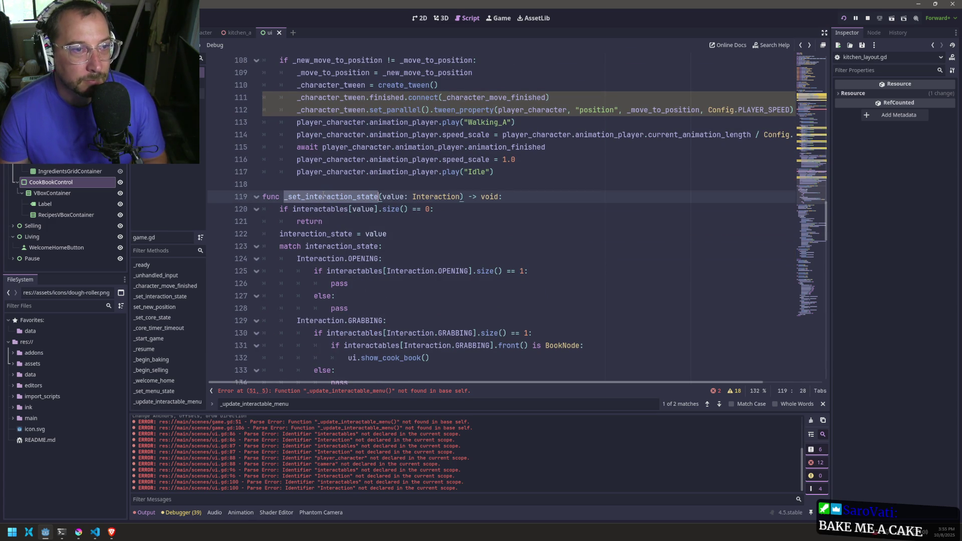
pyautogui.hotkey('ctrl', 'f')
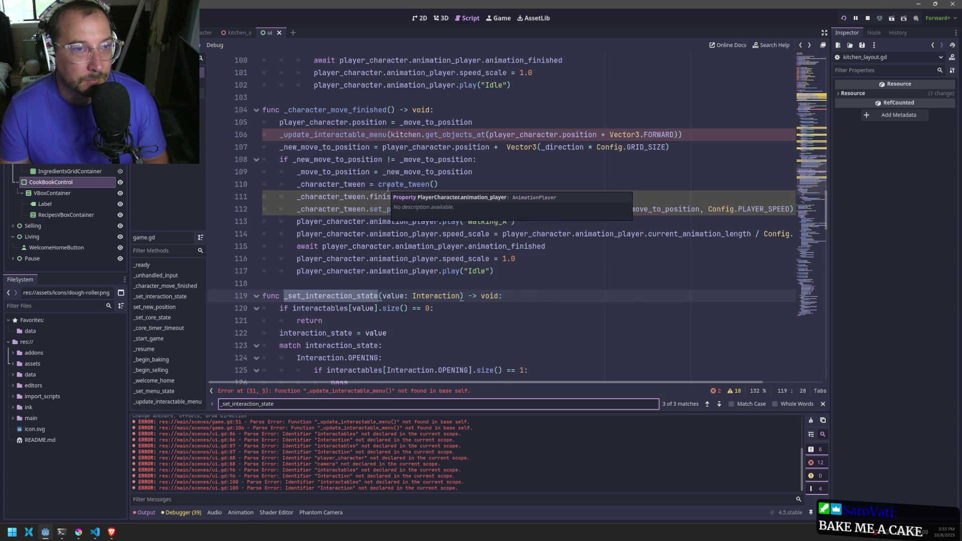
pyautogui.click(708, 403)
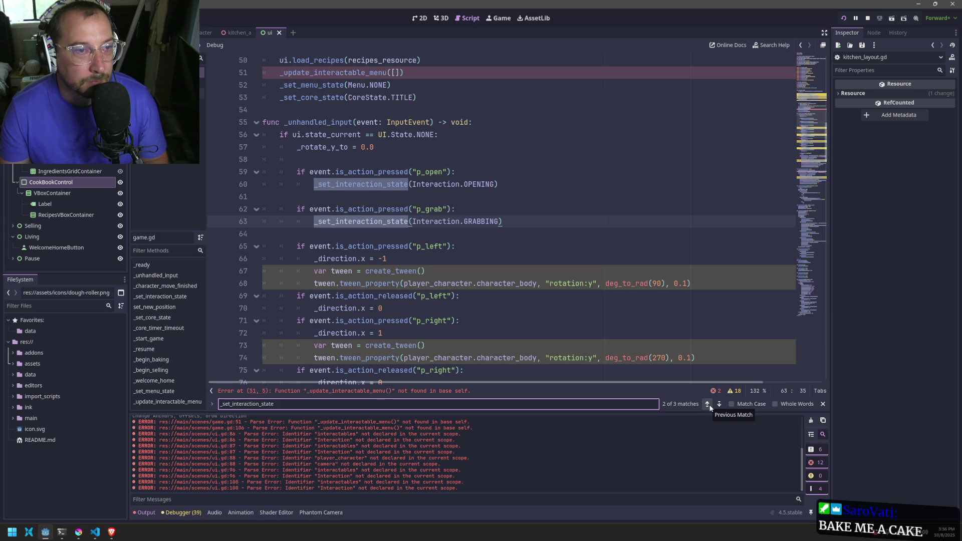
pyautogui.click(722, 407)
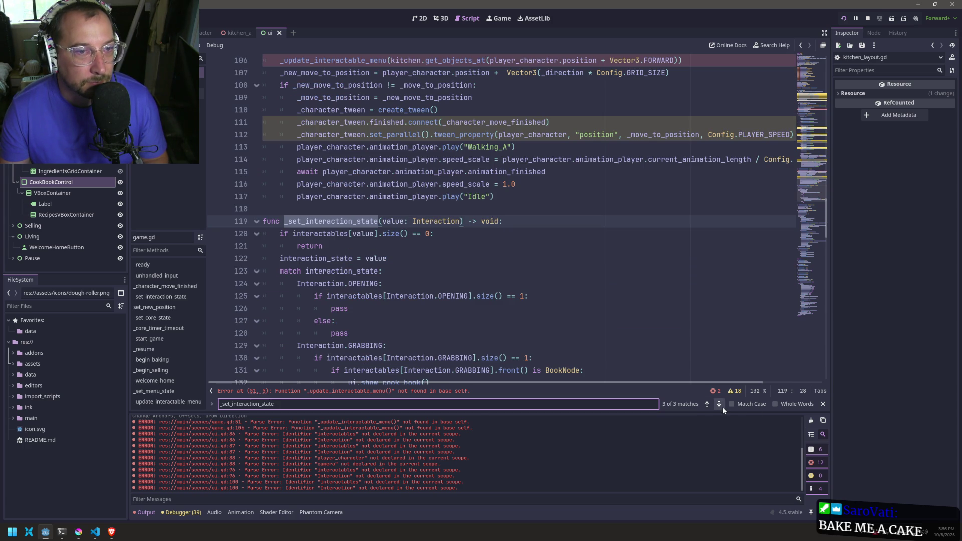
pyautogui.scroll(-2, 416, 220)
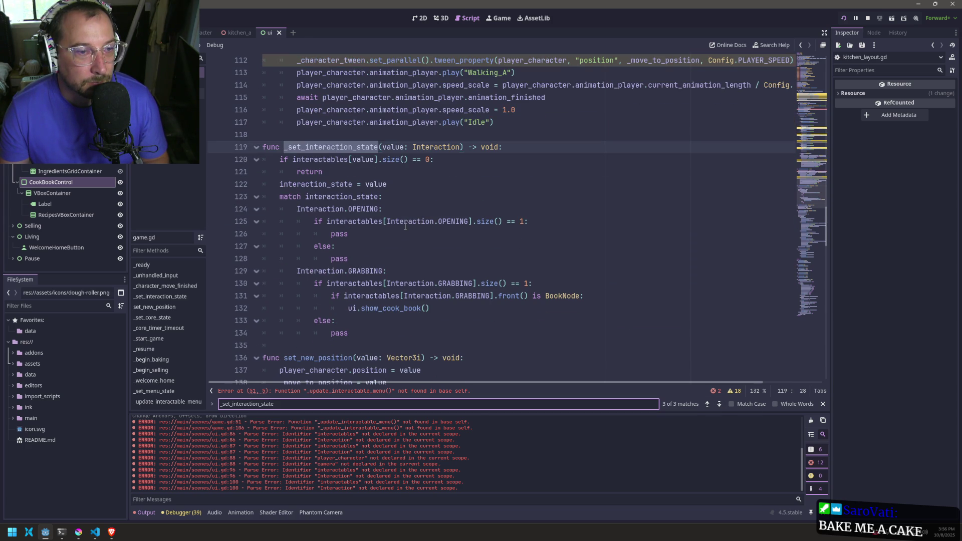
pyautogui.scroll(4, 438, 277)
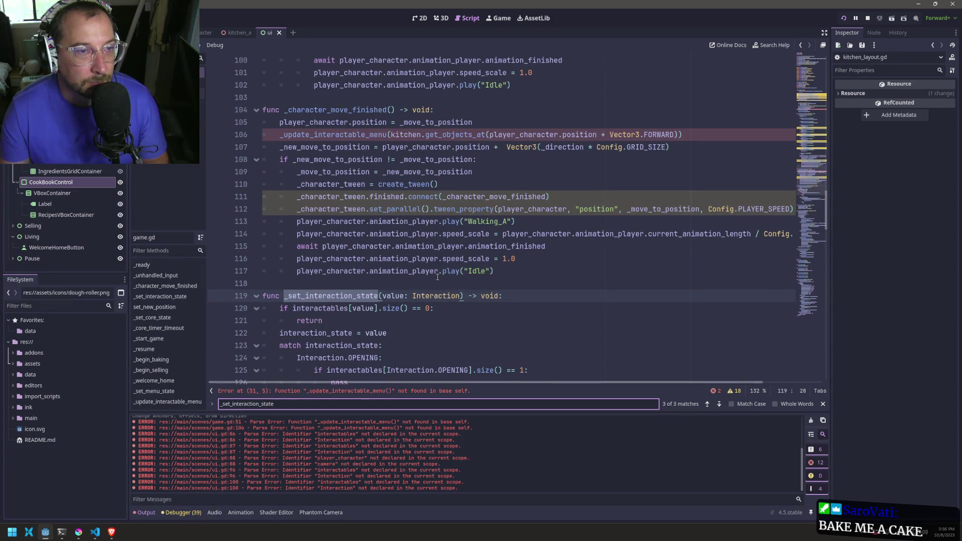
pyautogui.scroll(1, 438, 276)
pyautogui.click(354, 173)
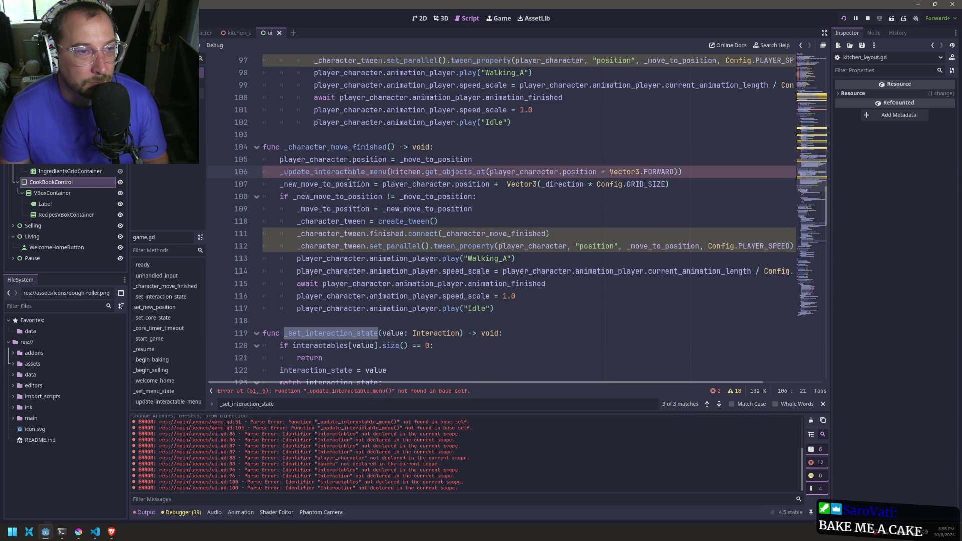
pyautogui.doubleClick(331, 173)
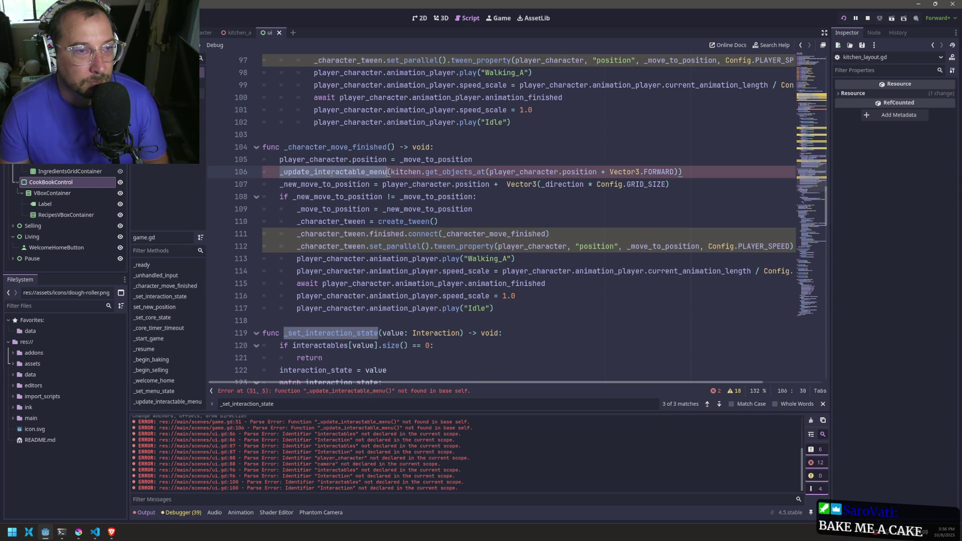
pyautogui.hotkey('ctrl', 'f')
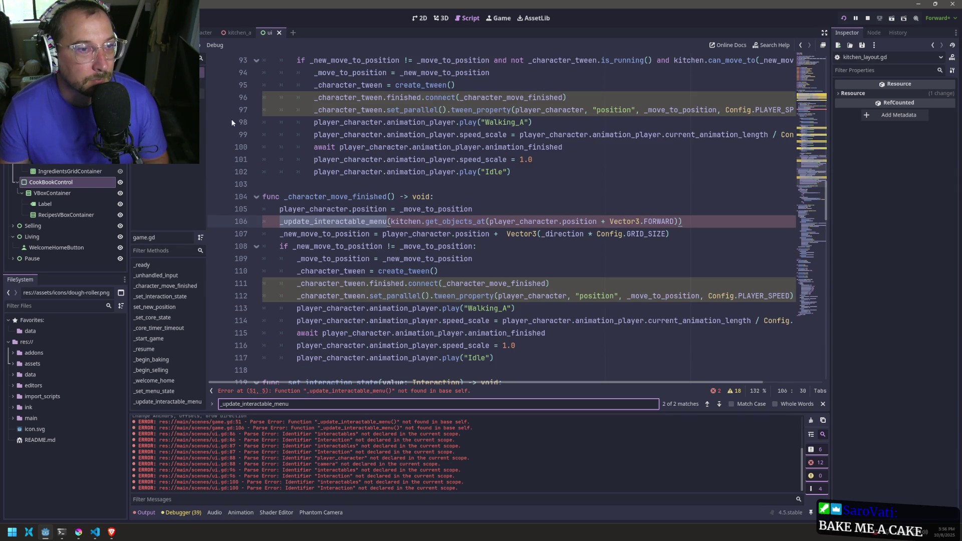
pyautogui.click(165, 120)
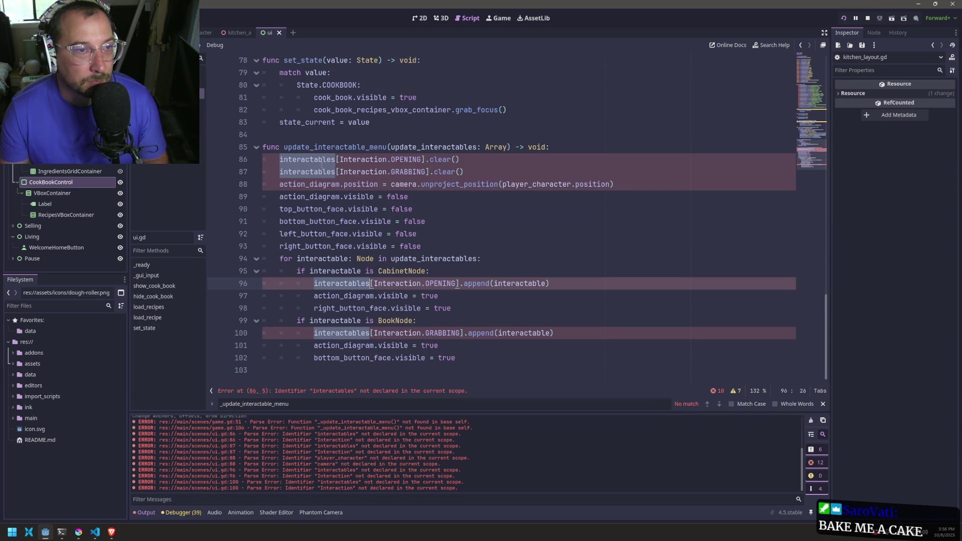
# - Prefix interactables with 'Game.' on lines 86 and 87 of ui.gd
pyautogui.click(319, 161)
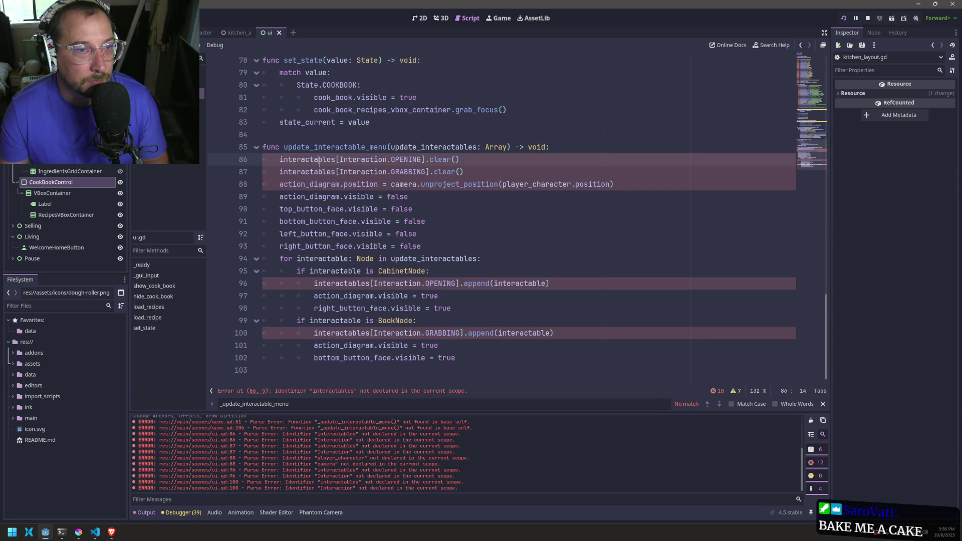
pyautogui.click(281, 160)
pyautogui.write('Game')
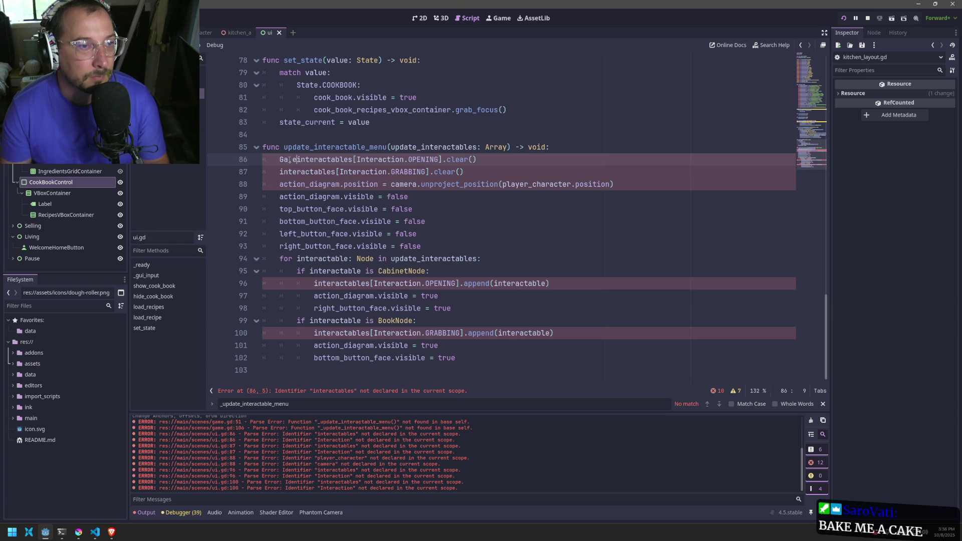
pyautogui.write('.')
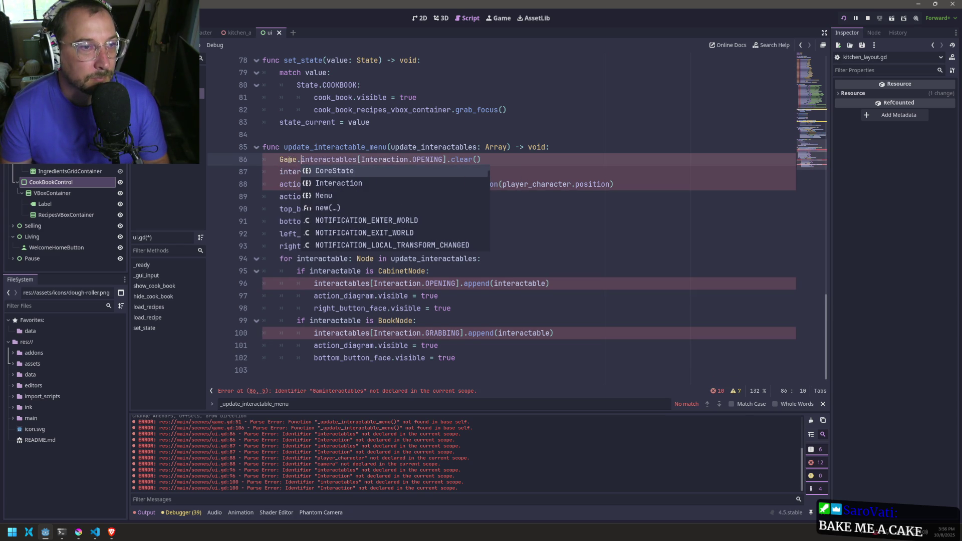
pyautogui.scroll(1, 289, 160)
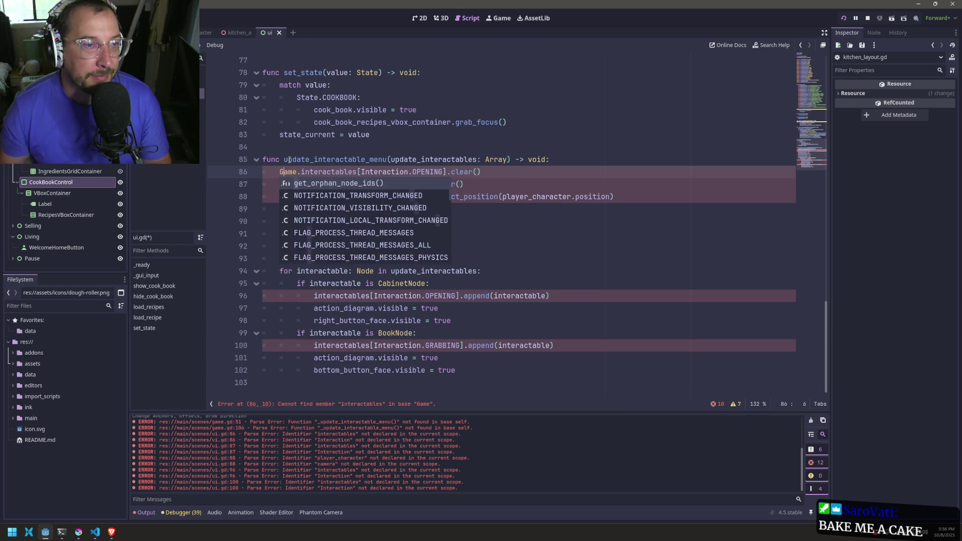
pyautogui.press('Escape')
pyautogui.press('Down')
pyautogui.press('Home')
pyautogui.write('Game.')
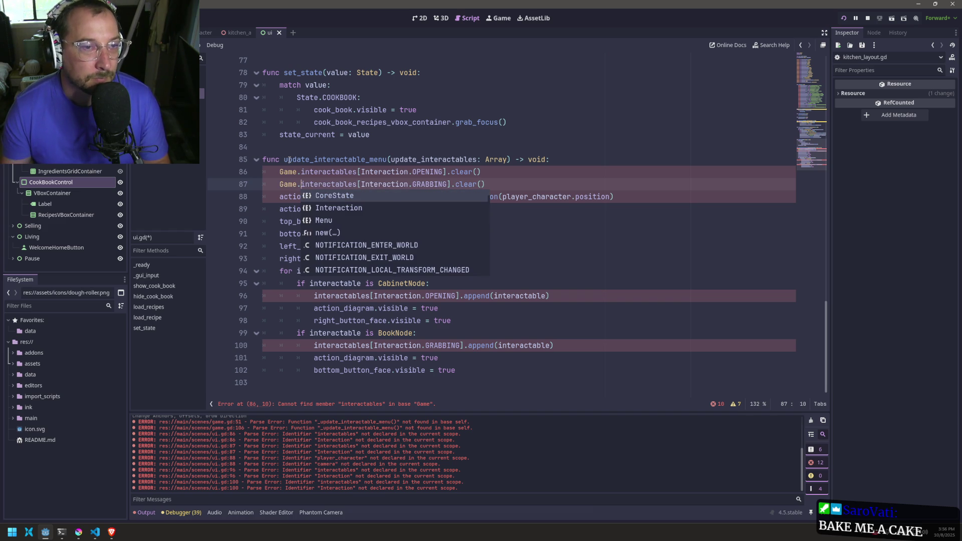
# - Follow interactables to its declaration in game.gd
pyautogui.moveTo(373, 134); pyautogui.dragTo(335, 134)
pyautogui.click(311, 184)
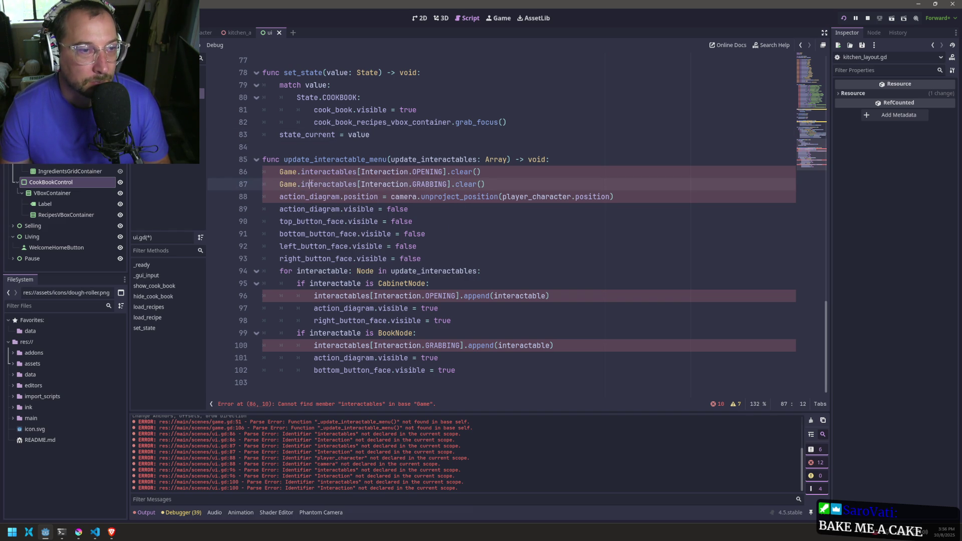
pyautogui.keyDown('ctrl'); pyautogui.click(312, 184); pyautogui.keyUp('ctrl')
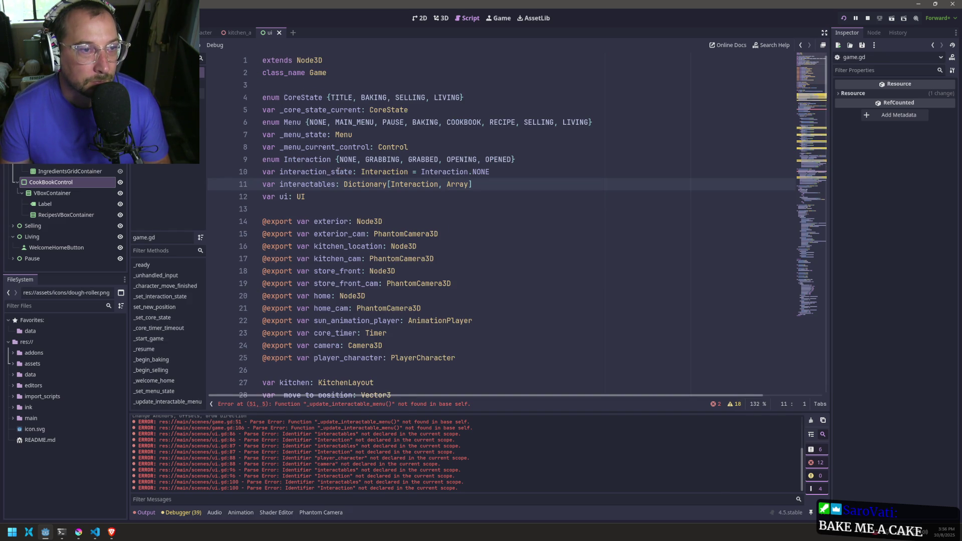
pyautogui.click(800, 45)
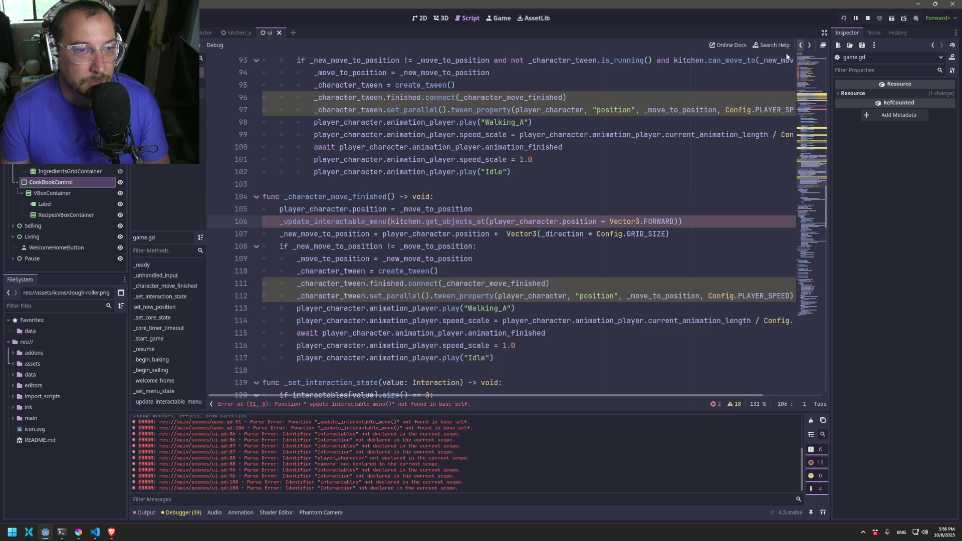
# - Hop to get_objects_at in kitchen_layout.gd and the interactables declaration in game.gd, returning to ui.gd
pyautogui.scroll(-1, 415, 242)
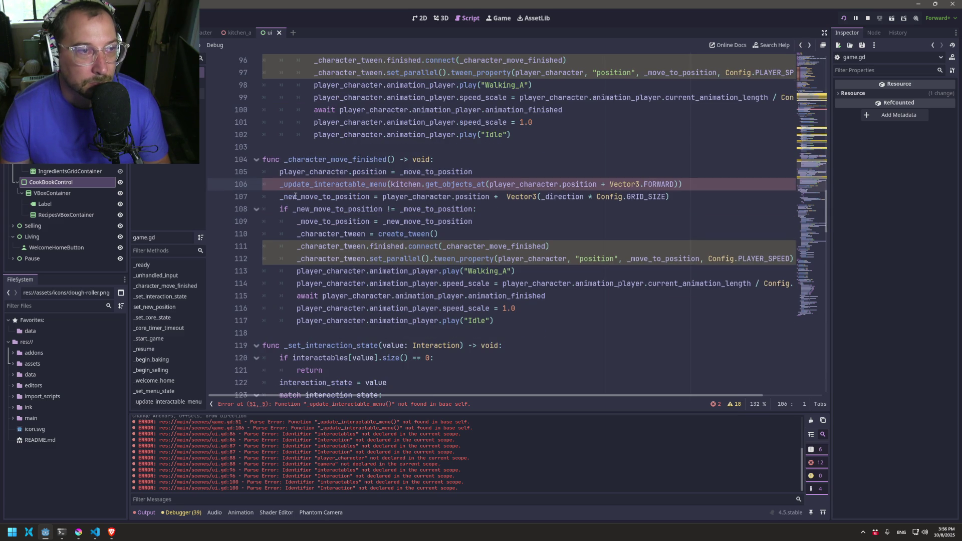
pyautogui.keyDown('ctrl'); pyautogui.click(445, 184); pyautogui.keyUp('ctrl')
pyautogui.hotkey('alt', 'Left')
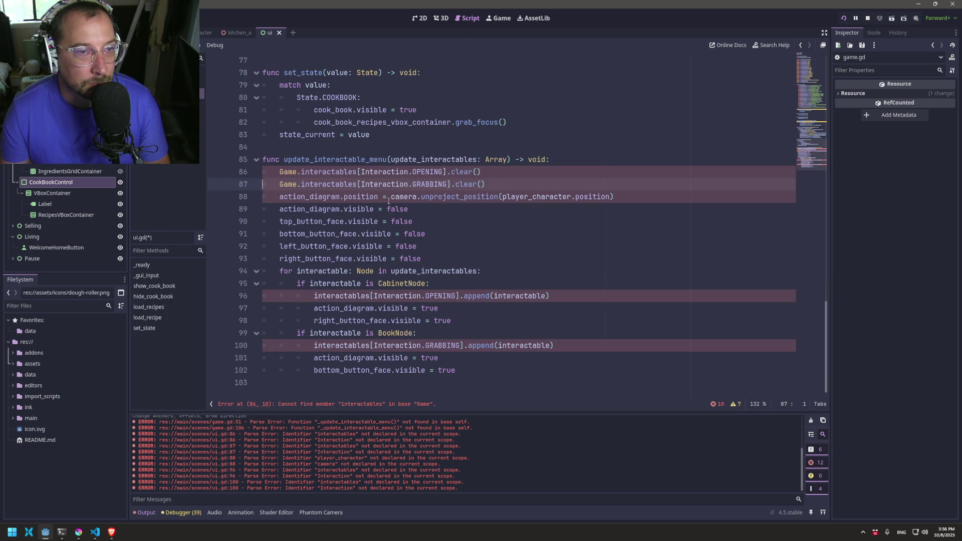
pyautogui.click(406, 185)
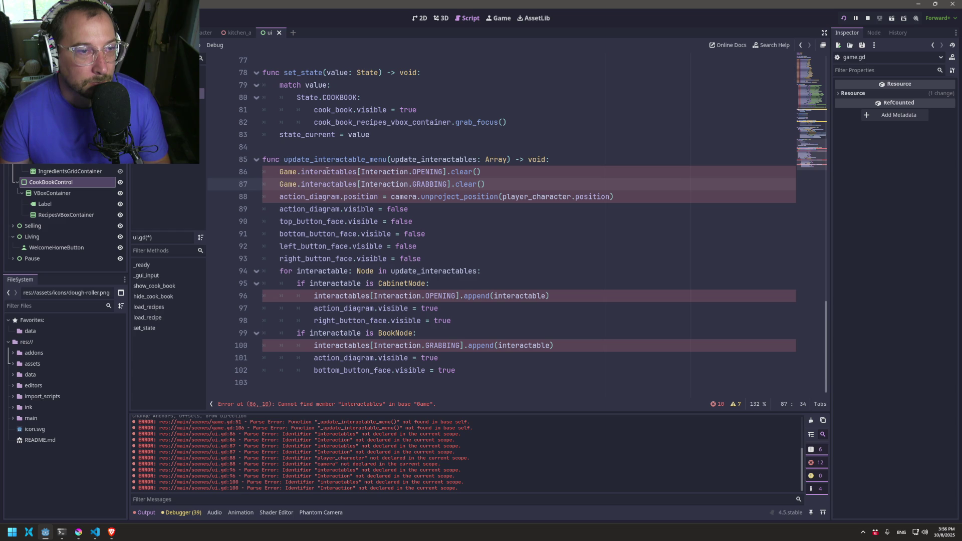
pyautogui.keyDown('ctrl'); pyautogui.click(324, 173); pyautogui.keyUp('ctrl')
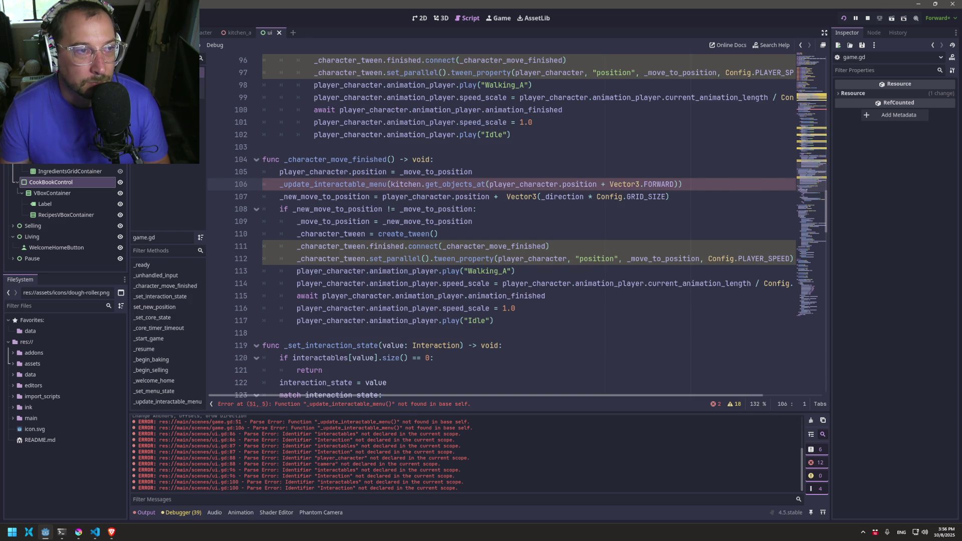
pyautogui.hotkey('alt', 'Left')
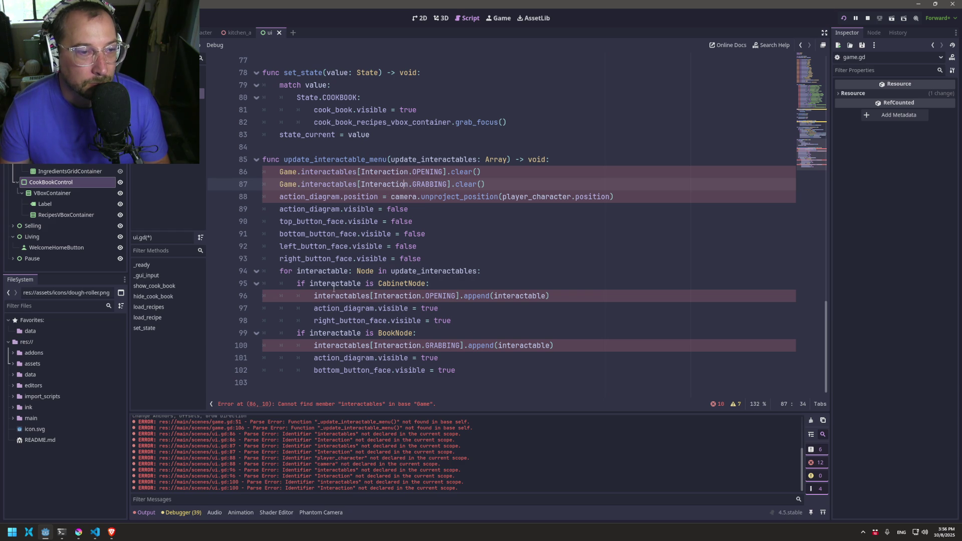
# - Paste the _update_interactable_menu function back at the end of game.gd
pyautogui.moveTo(342, 256)
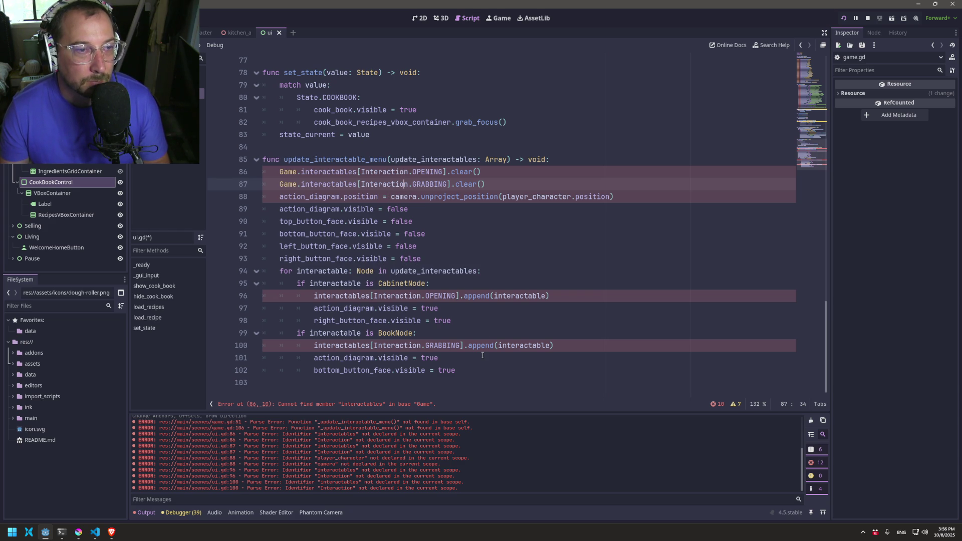
pyautogui.click(161, 150)
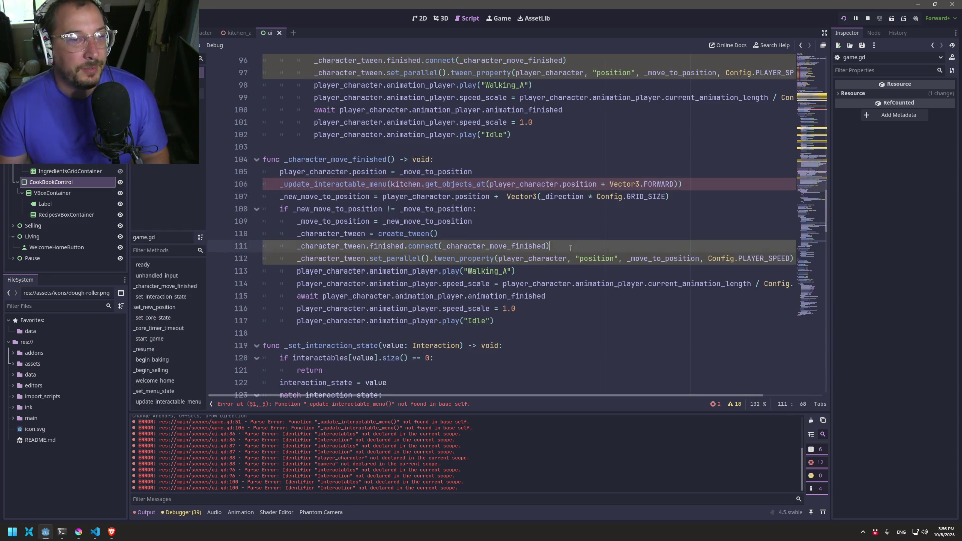
pyautogui.write('func _update_interactable_menu(update_interactables: Array) -> void: \tinteractables[Interaction.OPENING].clear() \tinteractables[Interaction.GRABBING].clear() \tui.action_diagram.position = camera.unproject_position(player_character.position) \tui.action_diagram.visible = false \tui.top_button_face.visible = false \tui.bottom_button_face.visible = false \tui.left_button_face.visible = false \tui.right_button_face.visible = false \tfor interactable: Node in update_interactables: \t\tif interactable is CabinetNode: \t\t\tinteractables[Interaction.OPENING].append(interactable) \t\t\tui.action_diagram.visible = true \t\t\tui.right_button_face.visible = true \t\tif interactable is BookNode: \t\t\tinteractables[Interaction.GRABBING].append(interactable) \t\t\tui.action_diagram.visible = true \t\t\tui.bottom_button_face.visible = true')
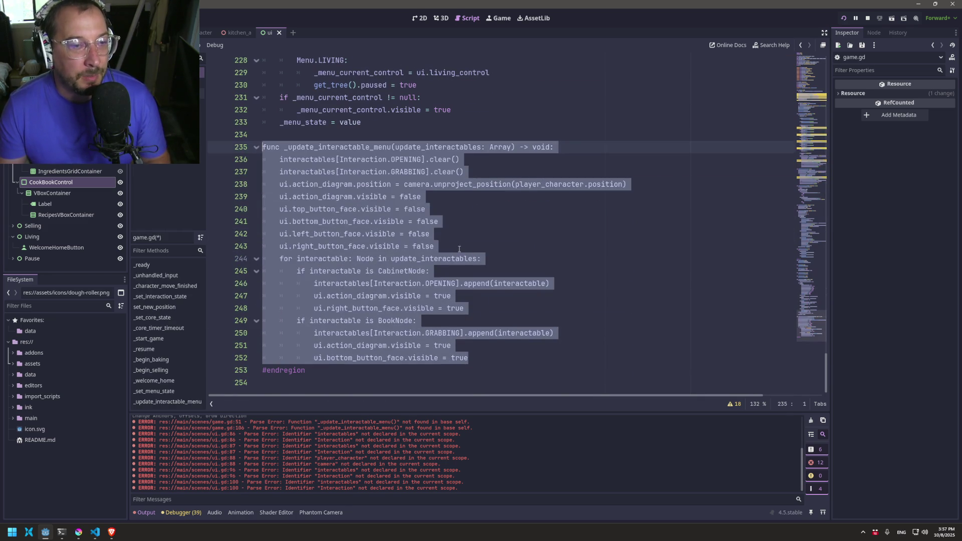
# - Delete ui.action_diagram.visible = true from the BookNode branch
pyautogui.click(386, 246)
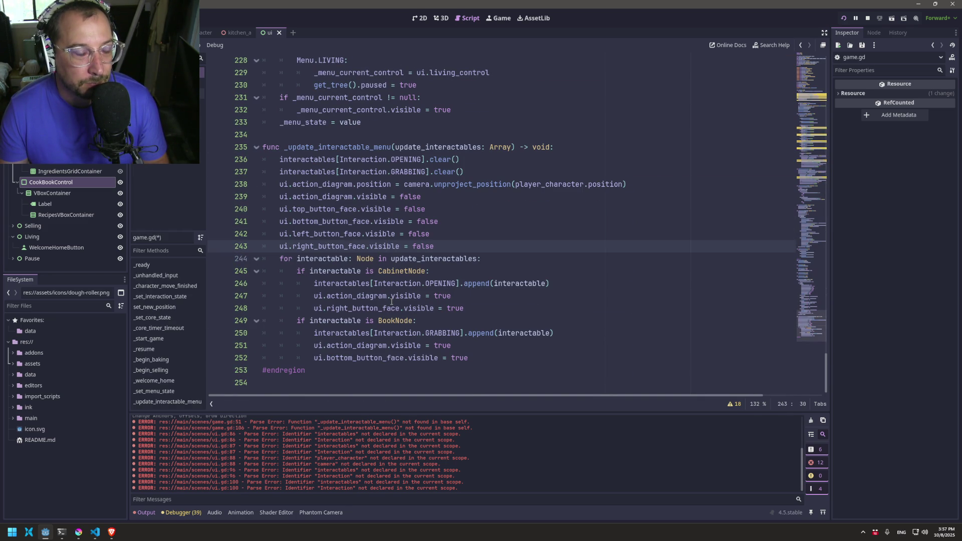
pyautogui.moveTo(391, 301)
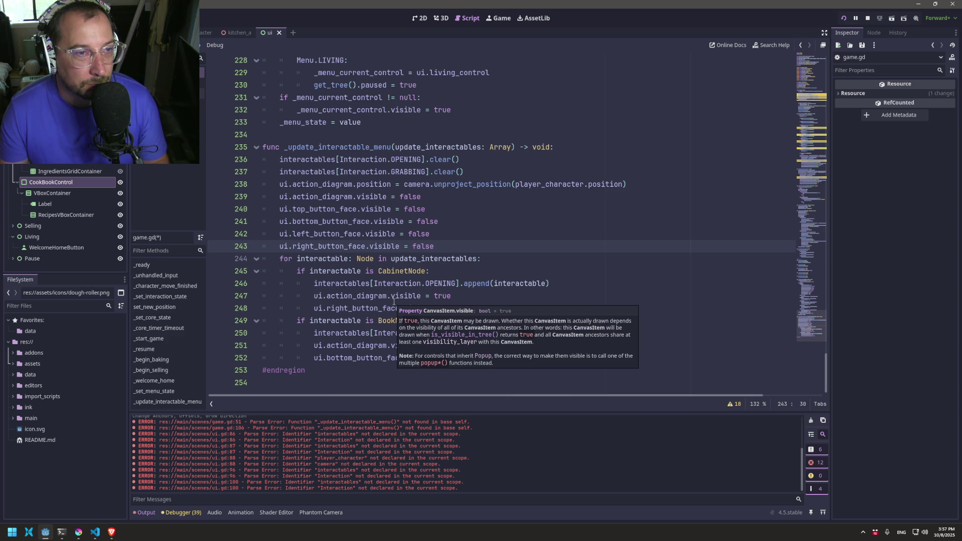
pyautogui.click(355, 357)
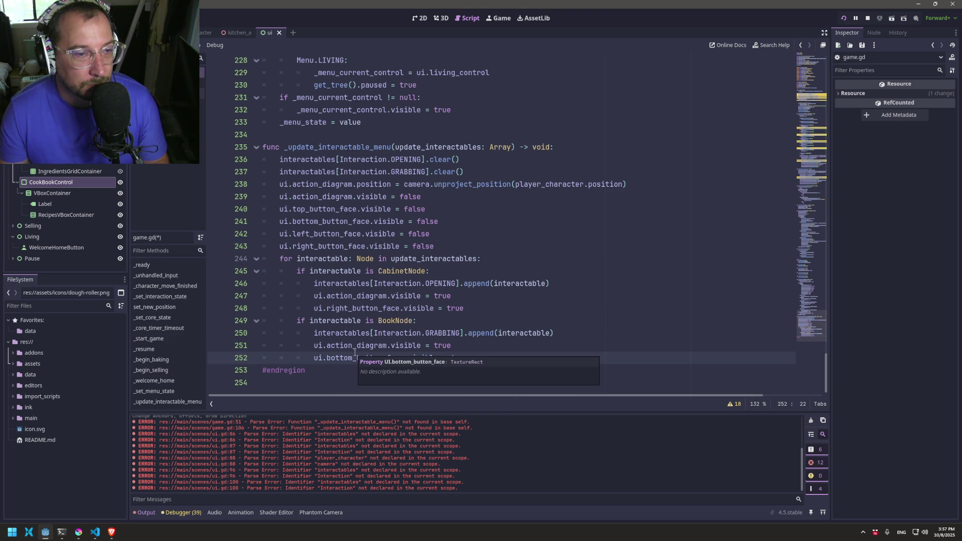
pyautogui.doubleClick(354, 296)
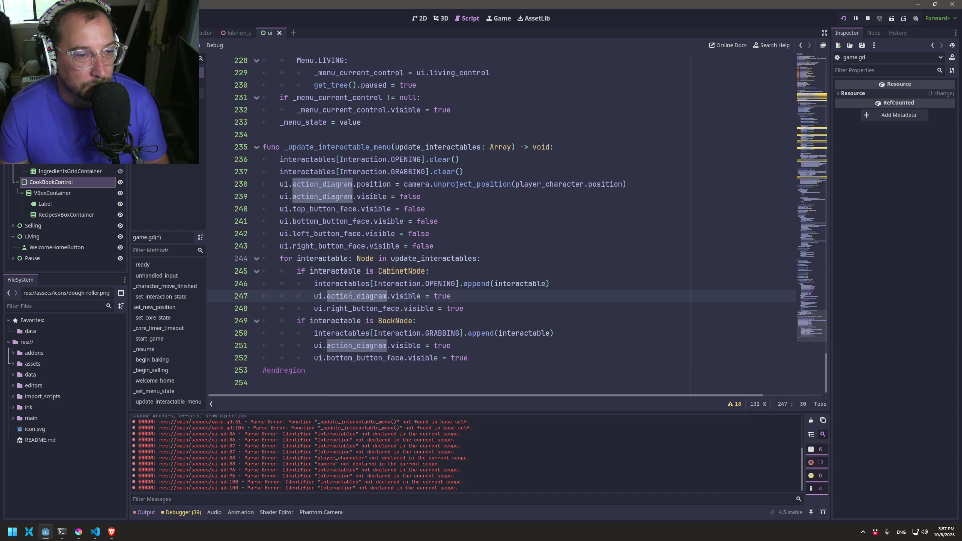
pyautogui.doubleClick(371, 357)
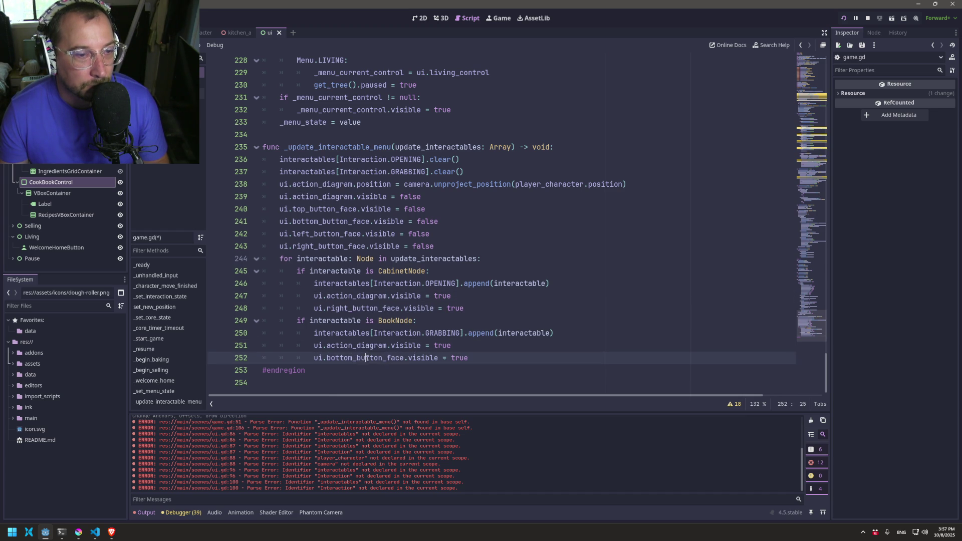
pyautogui.click(375, 340)
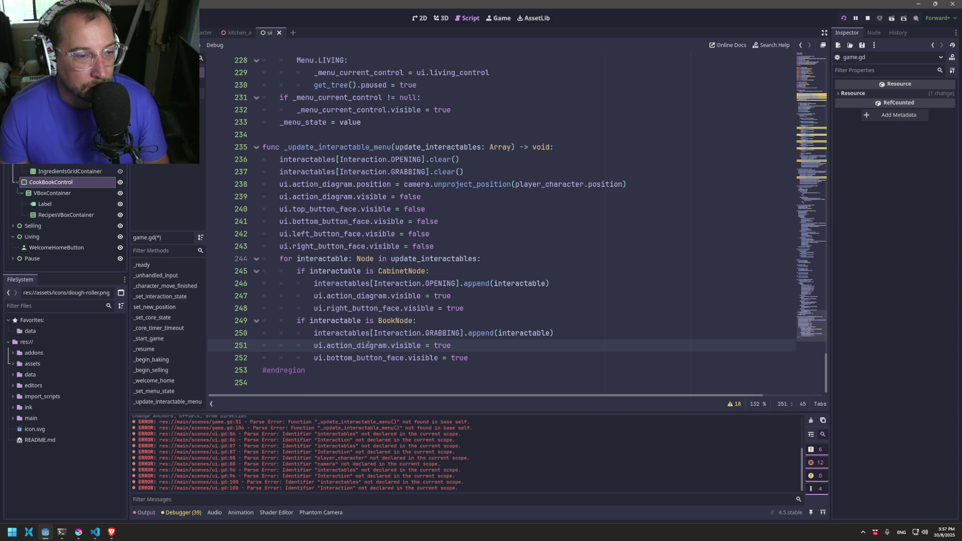
pyautogui.click(368, 345)
pyautogui.moveTo(486, 345); pyautogui.dragTo(313, 346)
pyautogui.hotkey('ctrl', 'c')
pyautogui.press('BackSpace')
# - Paste the action_diagram visibility line once after the for loop
pyautogui.press('BackSpace')
pyautogui.press('BackSpace')
pyautogui.press('BackSpace')
pyautogui.press('Return')
pyautogui.press('BackSpace')
pyautogui.press('Down')
pyautogui.press('Return')
pyautogui.hotkey('ctrl', 'v')
# - Remove the CabinetNode branch's duplicate action diagram line and save game.gd
pyautogui.click(340, 284)
pyautogui.click(368, 296)
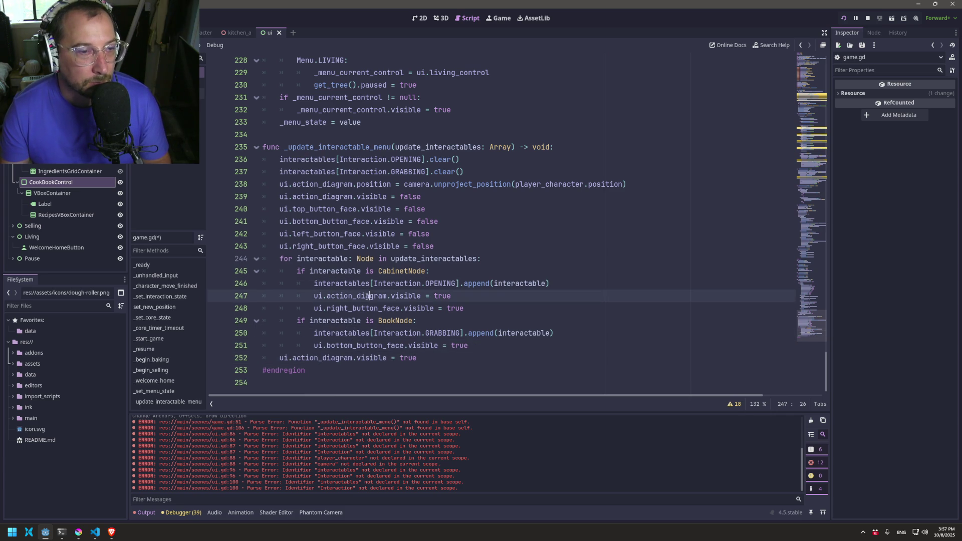
pyautogui.tripleClick(369, 296)
pyautogui.press('BackSpace')
pyautogui.hotkey('ctrl', 's')
pyautogui.click(315, 255)
pyautogui.doubleClick(434, 257)
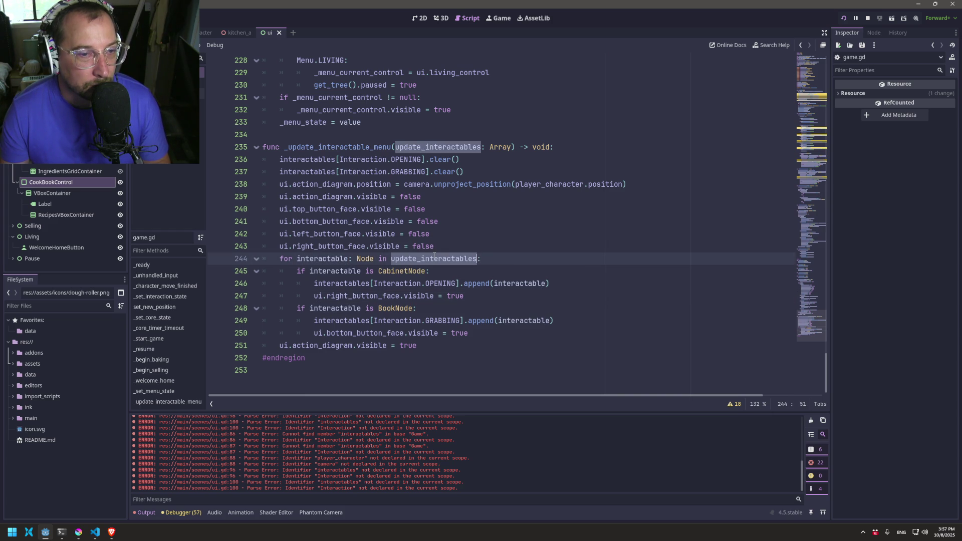
# - Cut the action diagram positioning and button-face hiding lines from the function start
pyautogui.moveTo(435, 246)
pyautogui.mouseDown()
pyautogui.moveTo(240, 222)
pyautogui.moveTo(224, 198)
pyautogui.mouseUp()
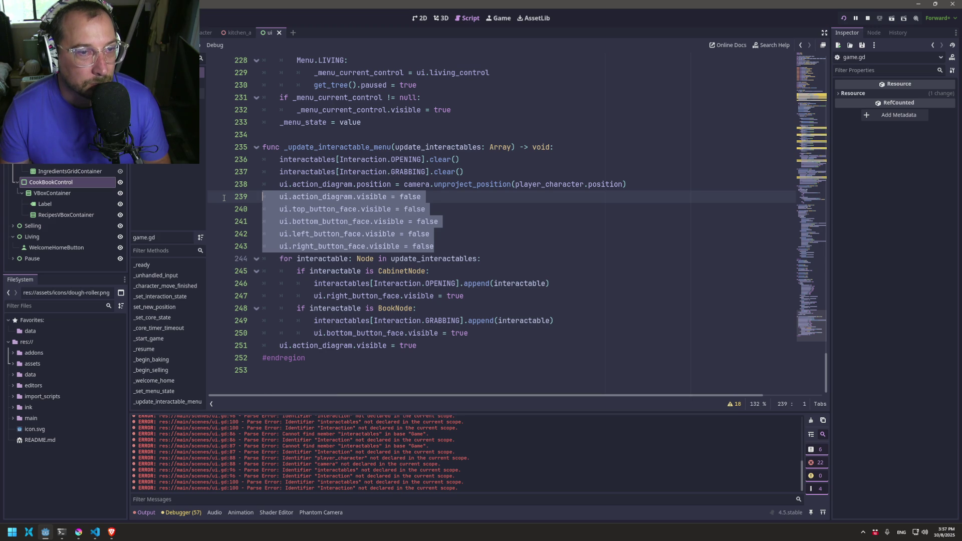
pyautogui.click(390, 184)
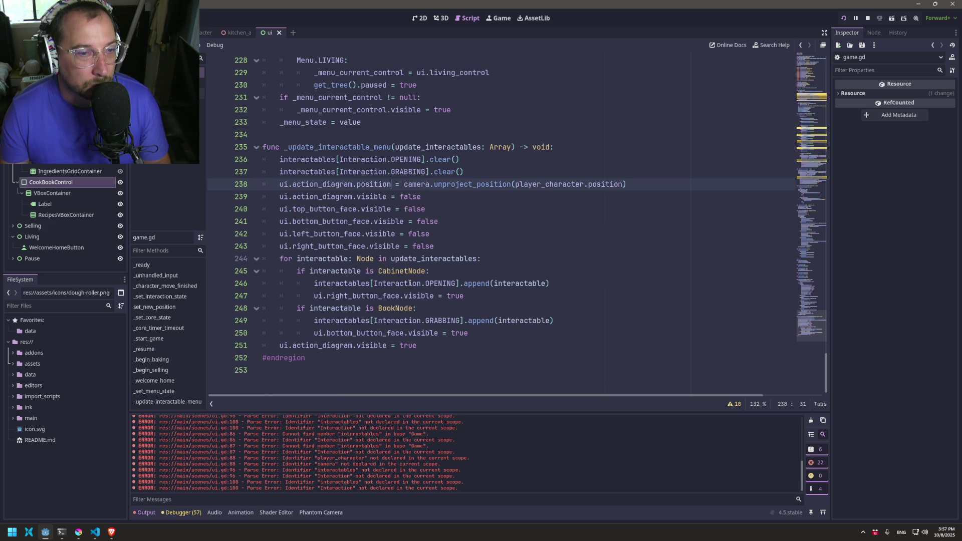
pyautogui.moveTo(410, 283)
pyautogui.moveTo(451, 246)
pyautogui.mouseDown()
pyautogui.moveTo(240, 206)
pyautogui.moveTo(197, 179)
pyautogui.mouseUp()
pyautogui.hotkey('ctrl', 'c')
pyautogui.hotkey('shift', 'Down')
pyautogui.hotkey('shift', 'Down')
pyautogui.hotkey('shift', 'Up')
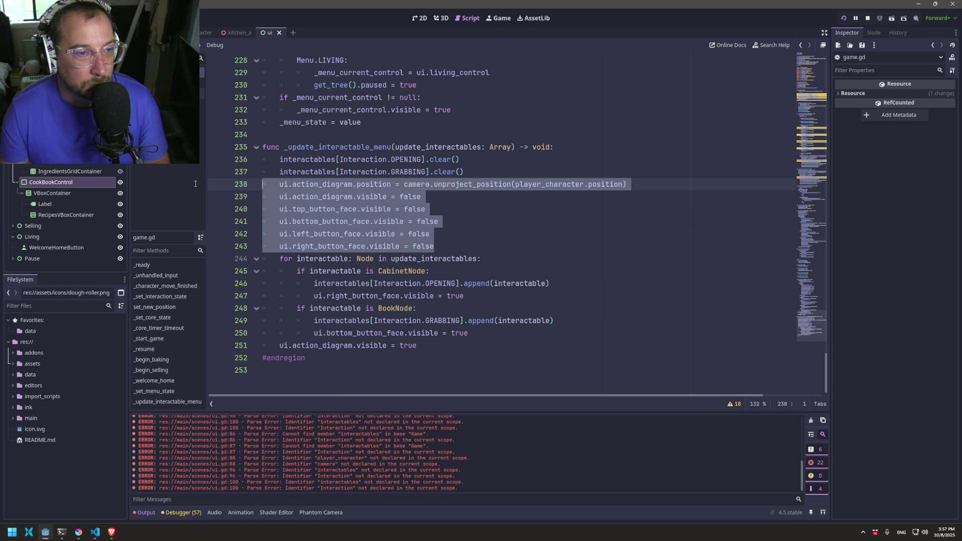
pyautogui.press('BackSpace')
# - Paste those lines after the for loop, save, and remove the blank line above the loop
pyautogui.click(485, 271)
pyautogui.press('Return')
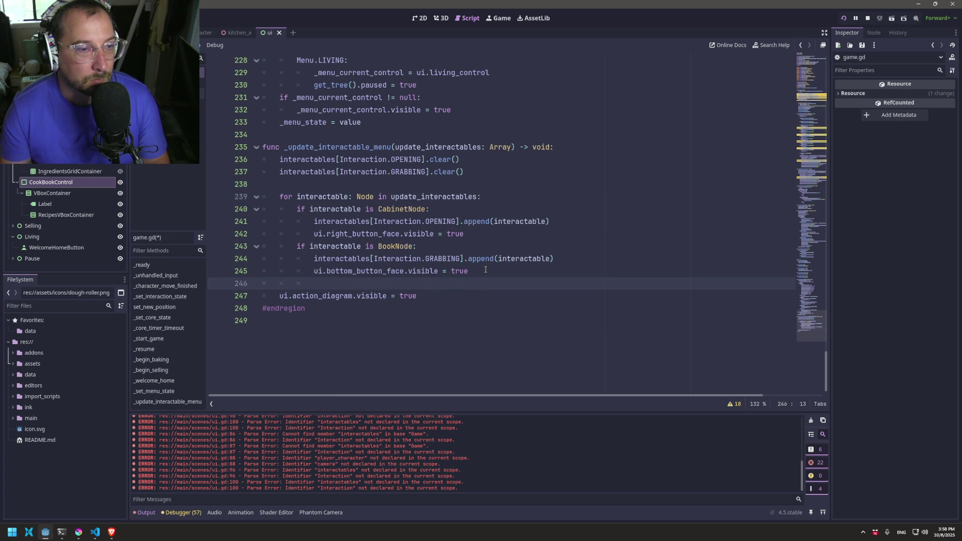
pyautogui.hotkey('ctrl', 'v')
pyautogui.hotkey('ctrl', 's')
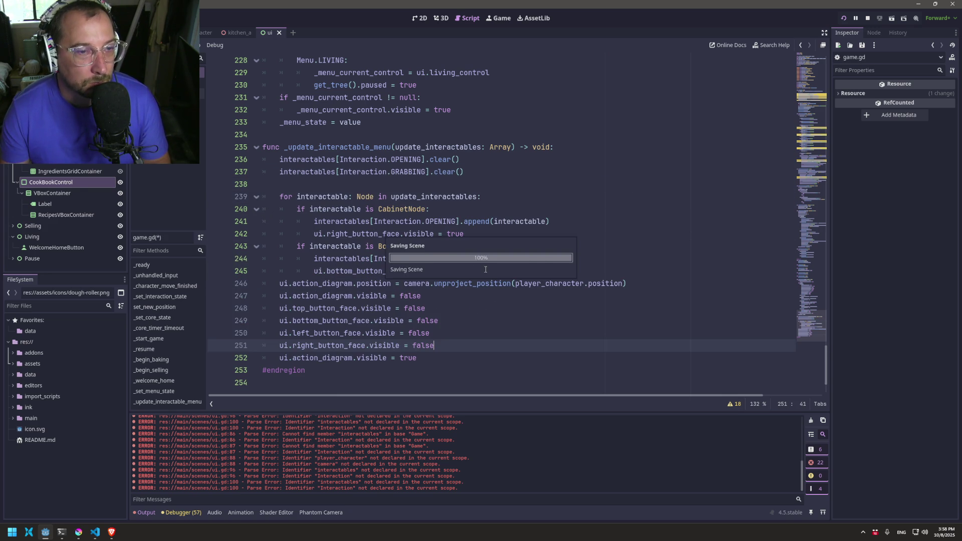
pyautogui.click(319, 184)
pyautogui.press('BackSpace')
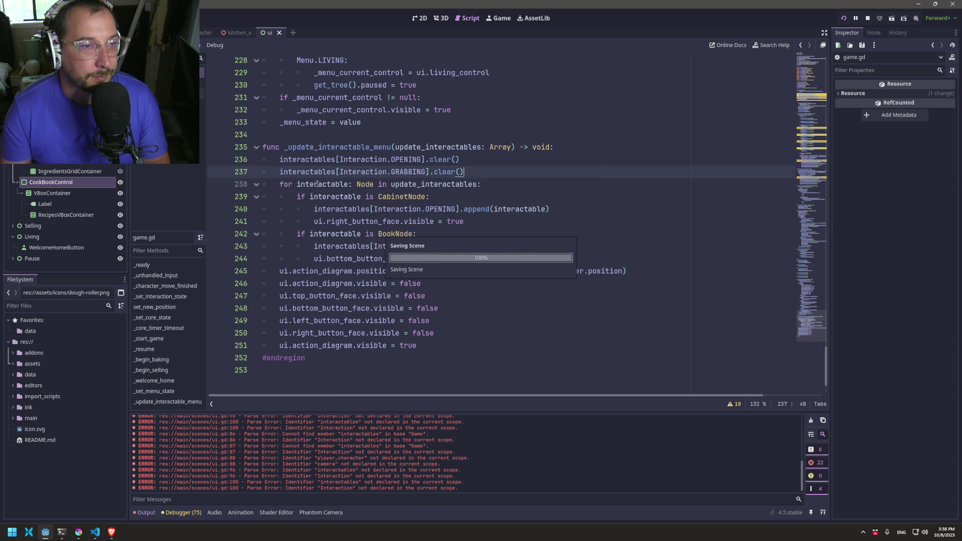
# - Review the right_button_face and bottom_button_face references in the loop
pyautogui.doubleClick(330, 224)
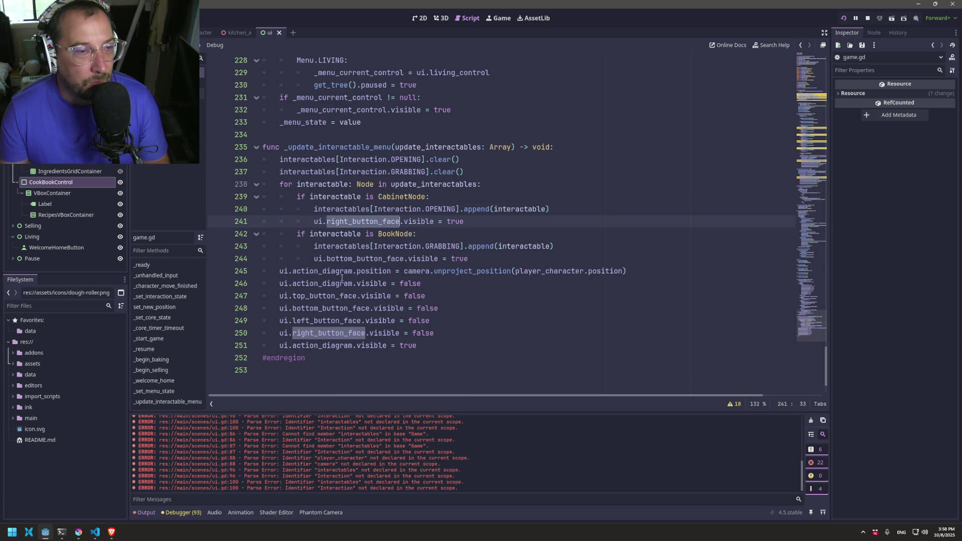
pyautogui.doubleClick(365, 259)
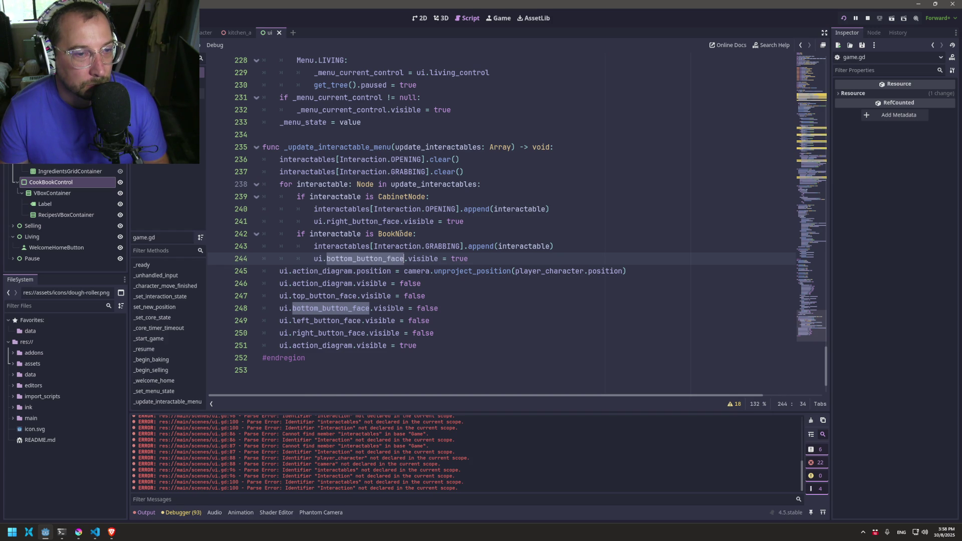
pyautogui.click(374, 227)
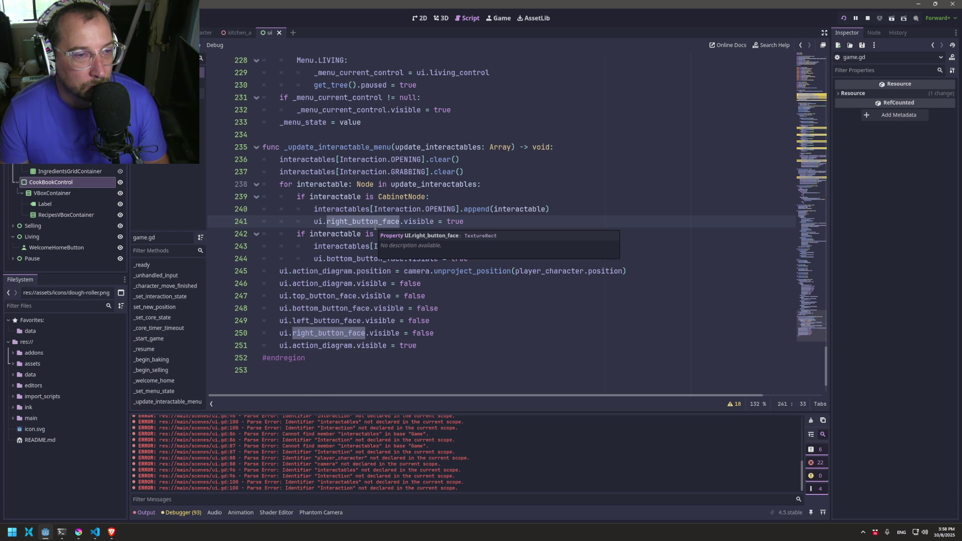
pyautogui.scroll(20, 370, 220)
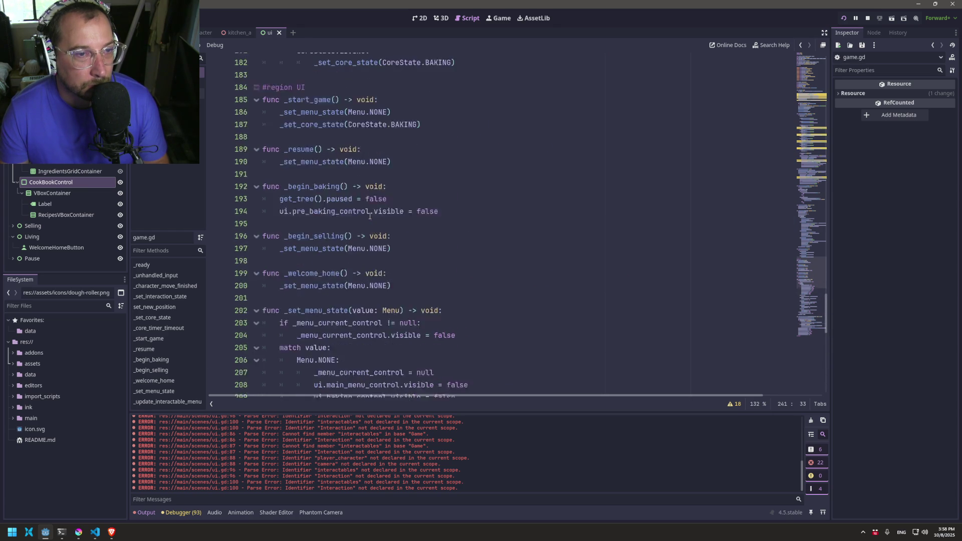
# - Switch to ui.gd, scroll to the top, and add a blank line 7 below state_current
pyautogui.scroll(16, 370, 217)
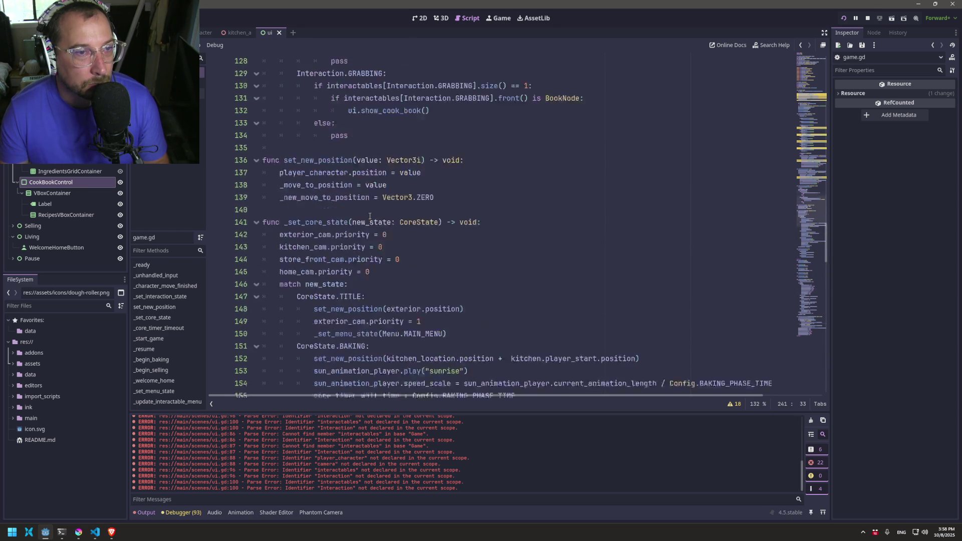
pyautogui.scroll(18, 370, 216)
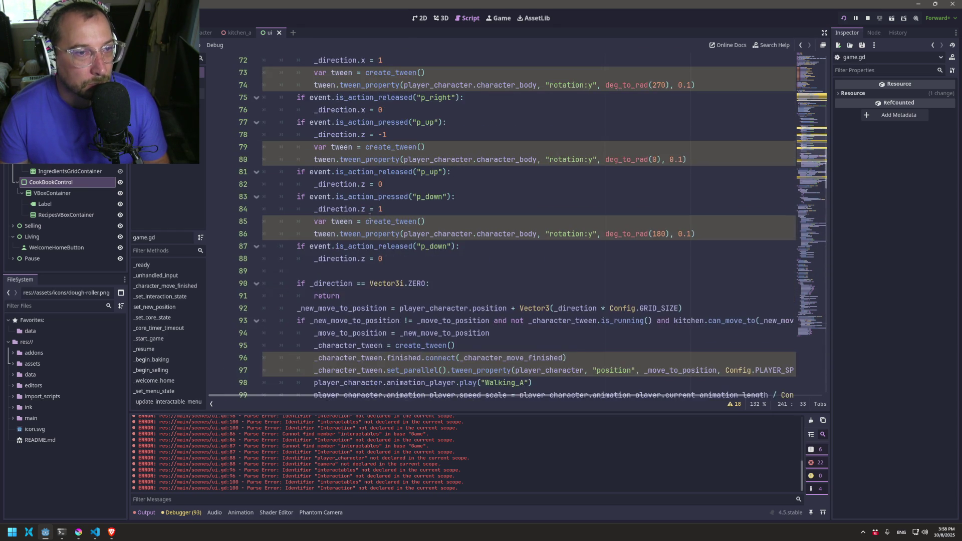
pyautogui.scroll(9, 370, 216)
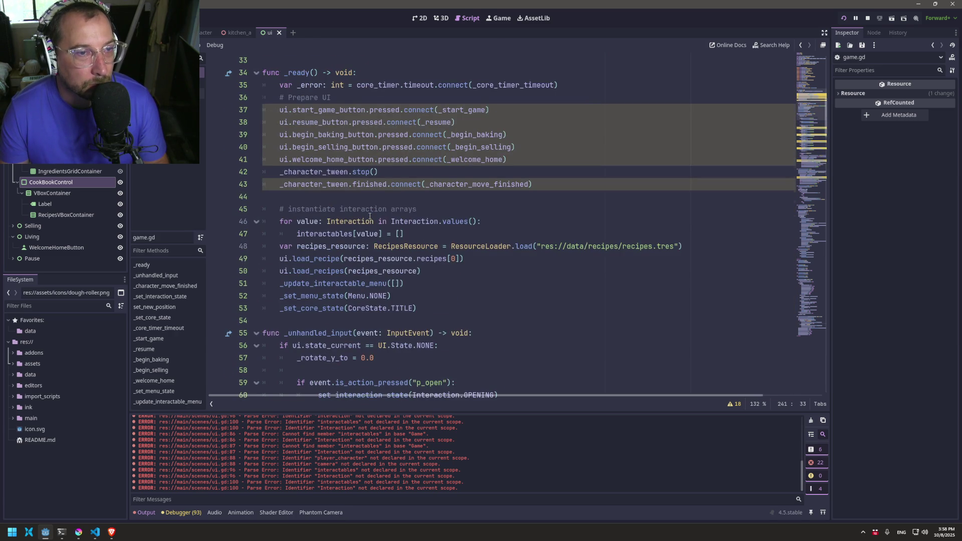
pyautogui.scroll(5, 370, 217)
pyautogui.hotkey('alt', 'Left')
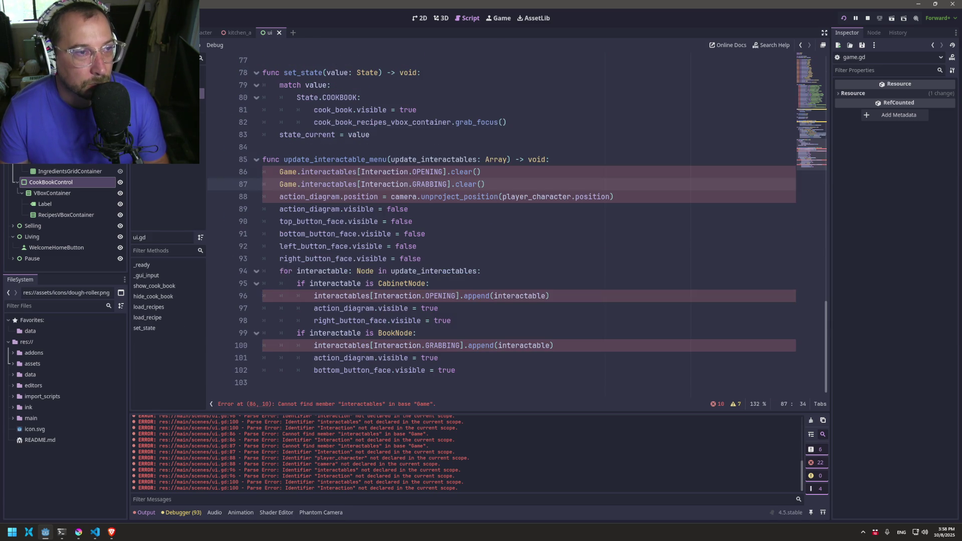
pyautogui.scroll(12, 445, 178)
pyautogui.scroll(9, 444, 179)
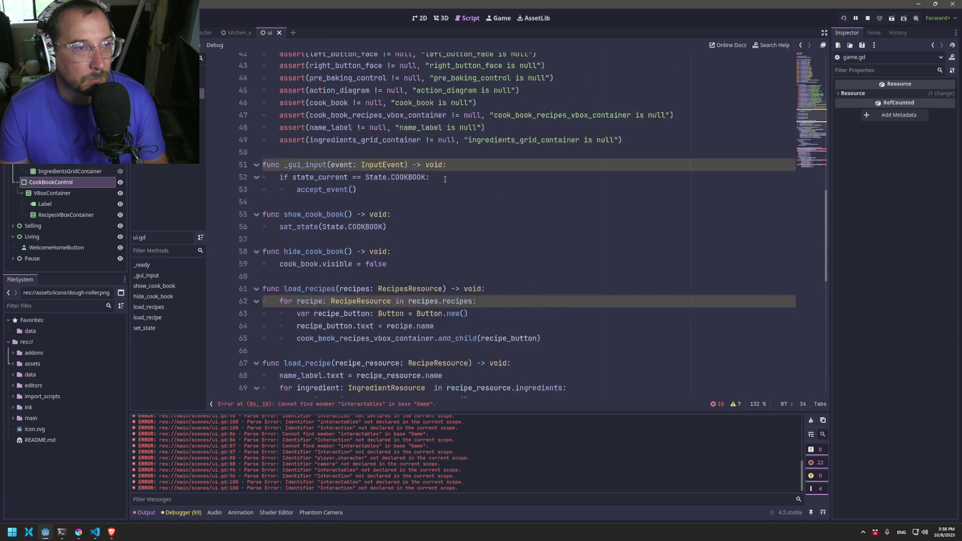
pyautogui.scroll(5, 427, 189)
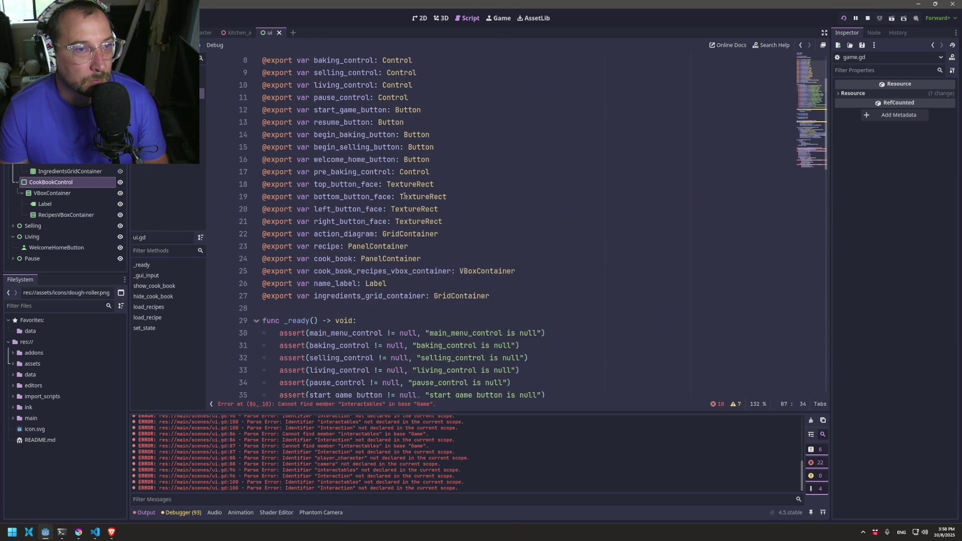
pyautogui.scroll(2, 416, 218)
pyautogui.click(359, 122)
pyautogui.press('Return')
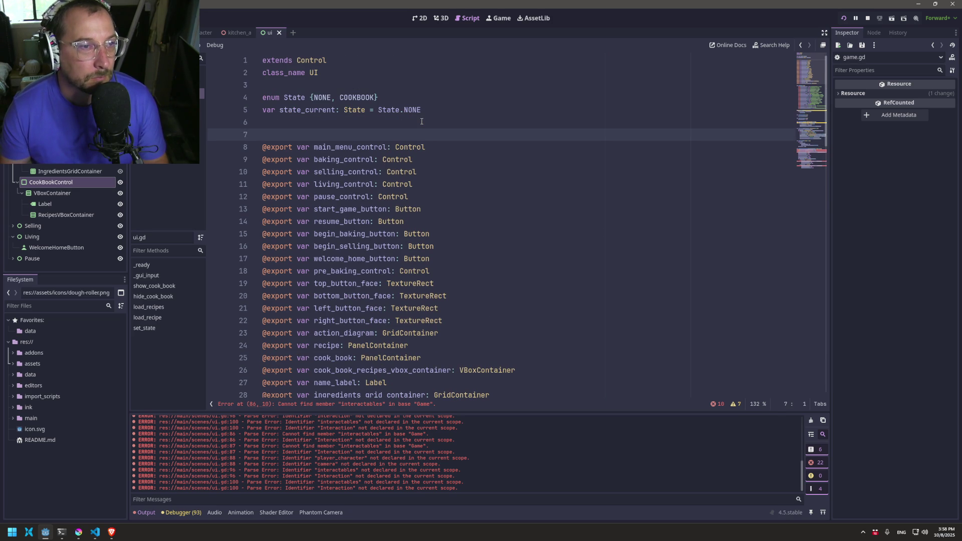
pyautogui.press('BackSpace')
pyautogui.moveTo(496, 383)
pyautogui.mouseDown()
pyautogui.moveTo(351, 333)
pyautogui.moveTo(262, 122)
pyautogui.mouseUp()
pyautogui.hotkey('ctrl', 'x')
pyautogui.click(290, 83)
pyautogui.write('\\')
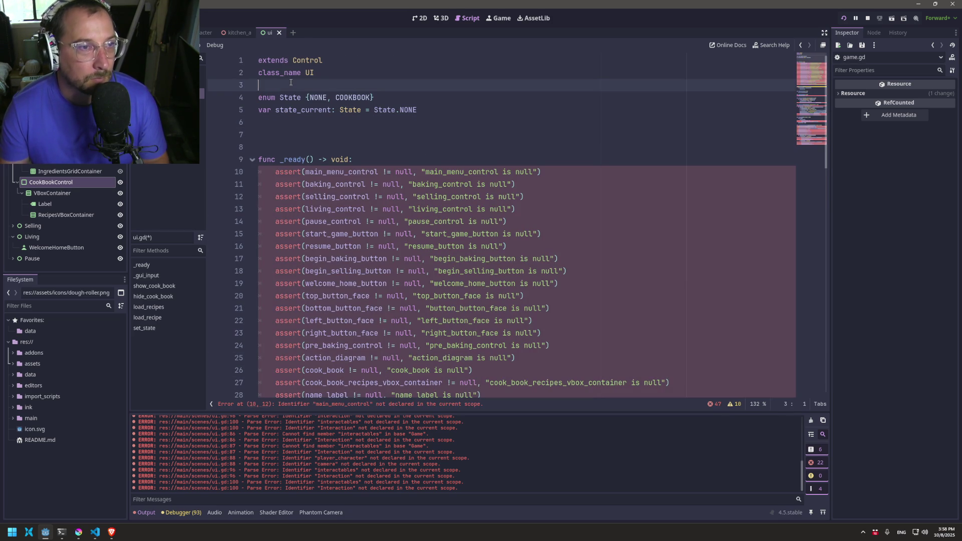
pyautogui.press('BackSpace')
pyautogui.press('Return')
pyautogui.hotkey('ctrl', 'v')
pyautogui.press('Return')
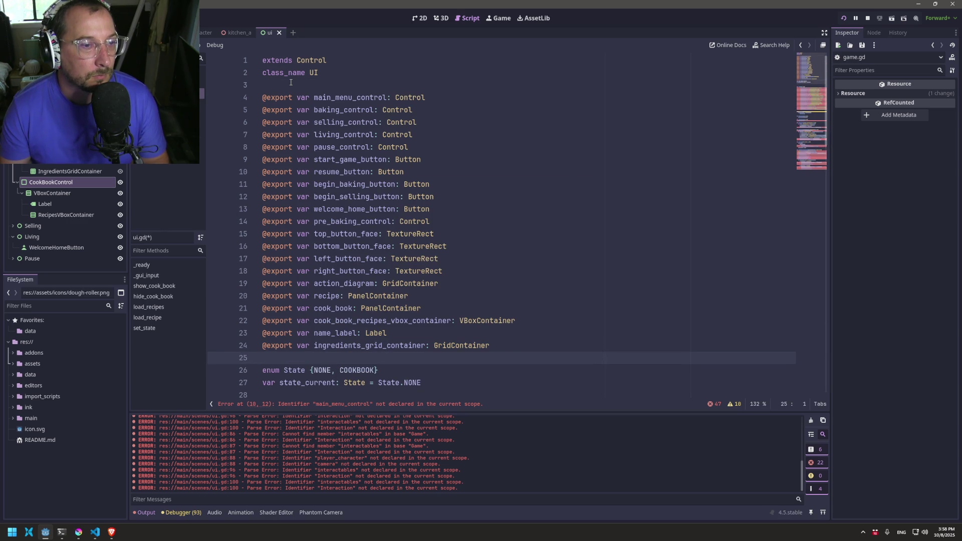
# - Wrap the exports with '#region Exports' and '#endregion' markers
pyautogui.scroll(-3, 313, 139)
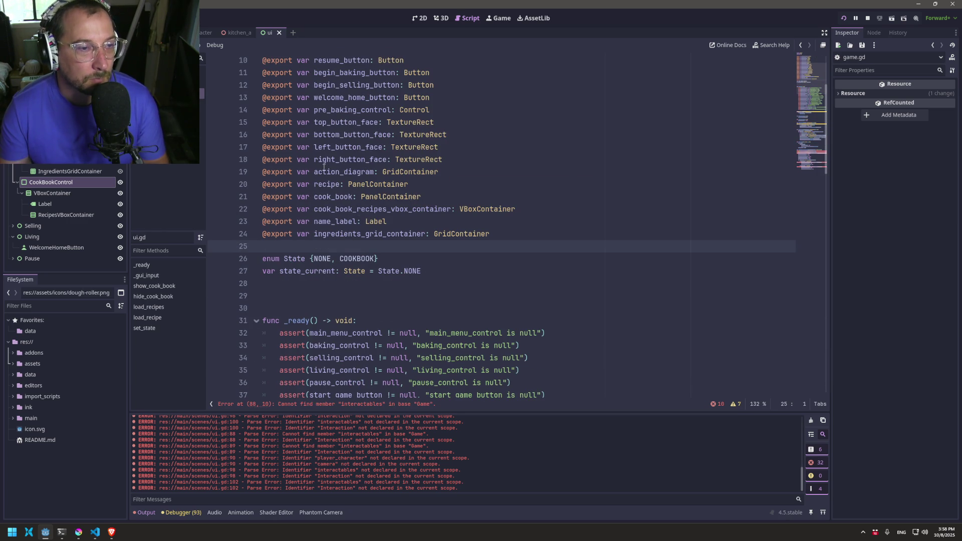
pyautogui.write('#endregion')
pyautogui.press('Return')
pyautogui.scroll(1, 405, 83)
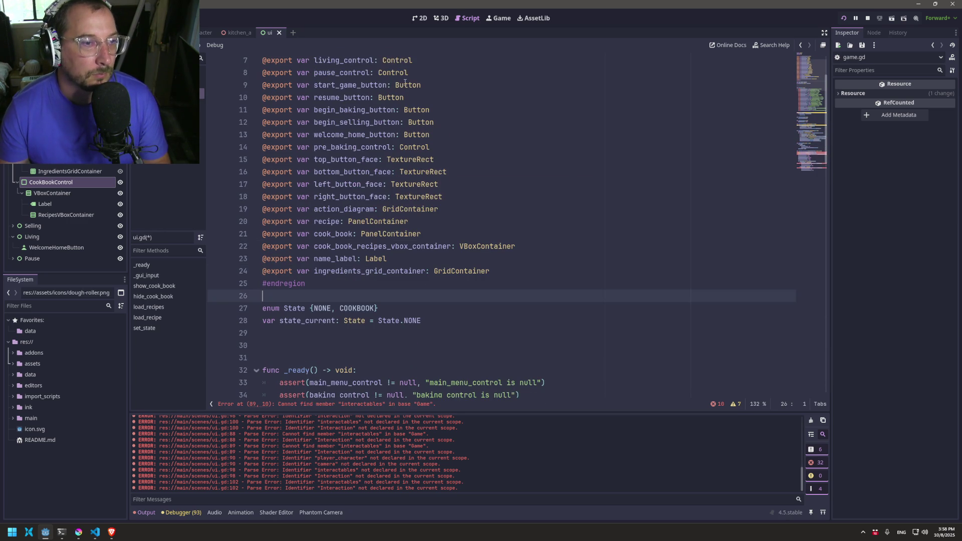
pyautogui.scroll(2, 350, 85)
pyautogui.click(322, 88)
pyautogui.press('Return')
pyautogui.write('#begin r')
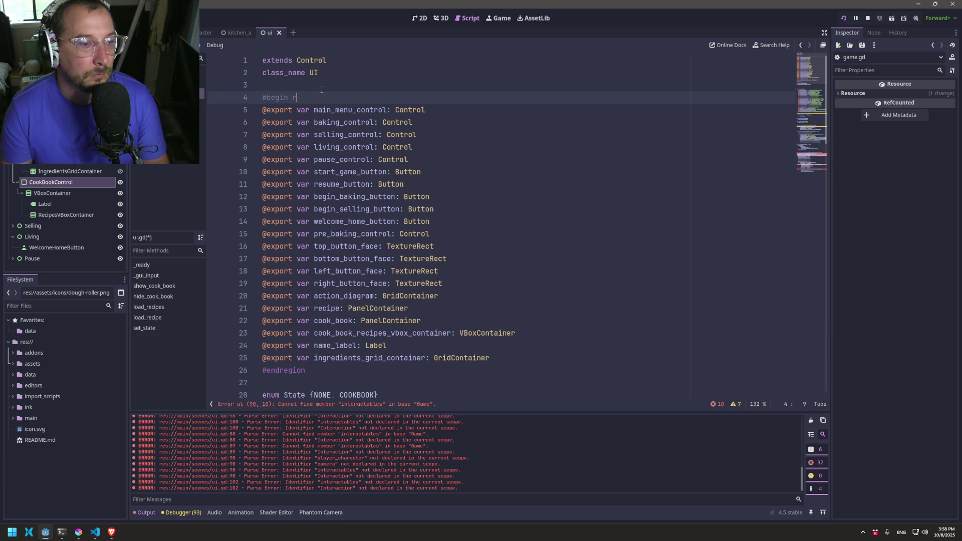
pyautogui.press('BackSpace')
pyautogui.press('BackSpace')
pyautogui.write('region')
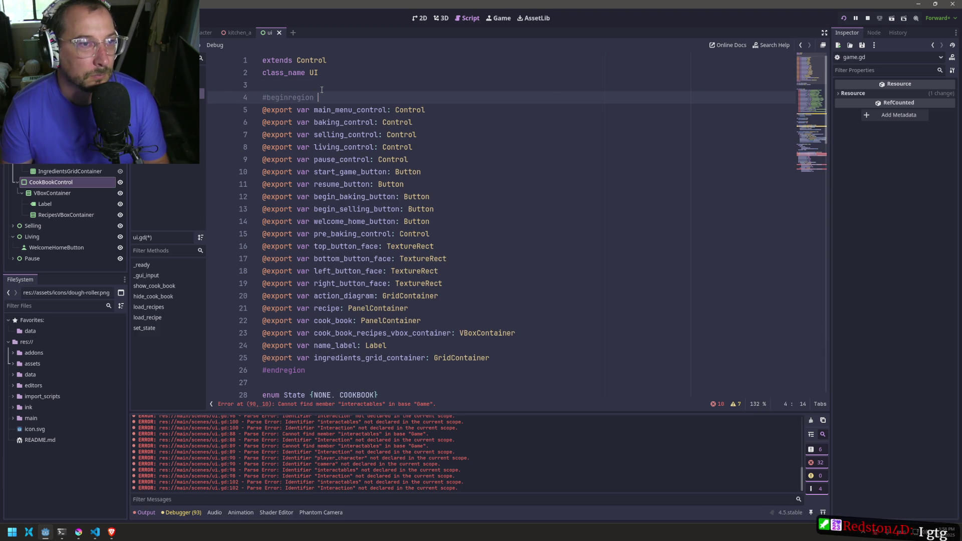
pyautogui.press('BackSpace')
pyautogui.press('BackSpace')
pyautogui.press('BackSpace')
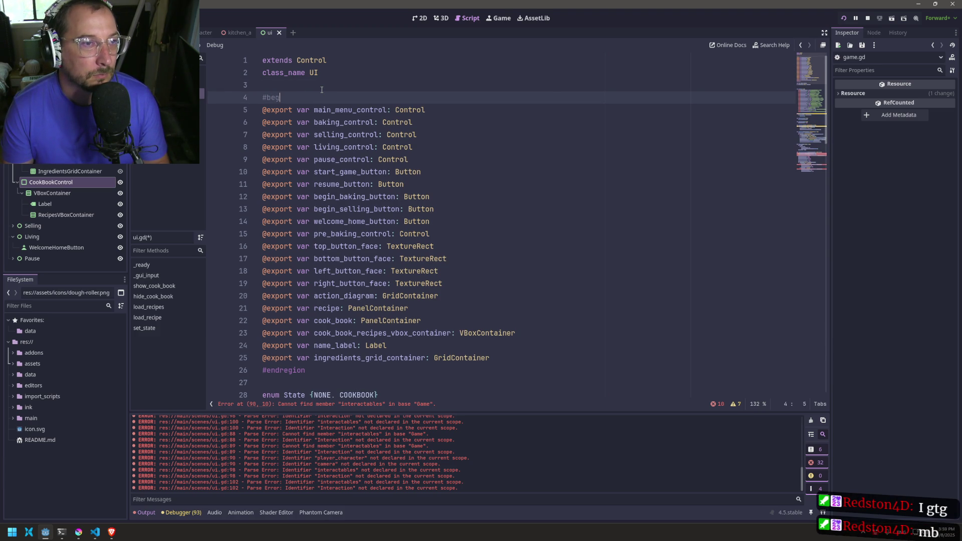
pyautogui.write('region ')
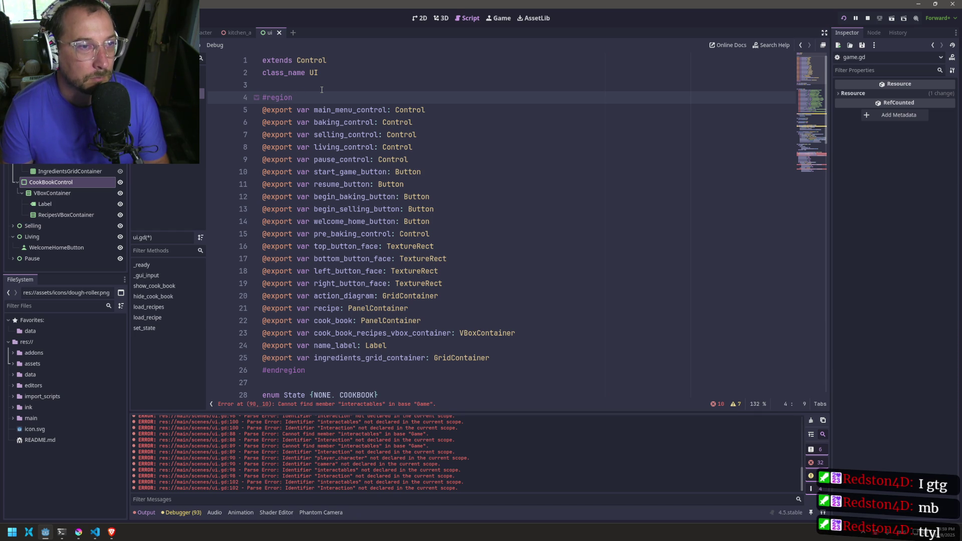
pyautogui.write('Exports')
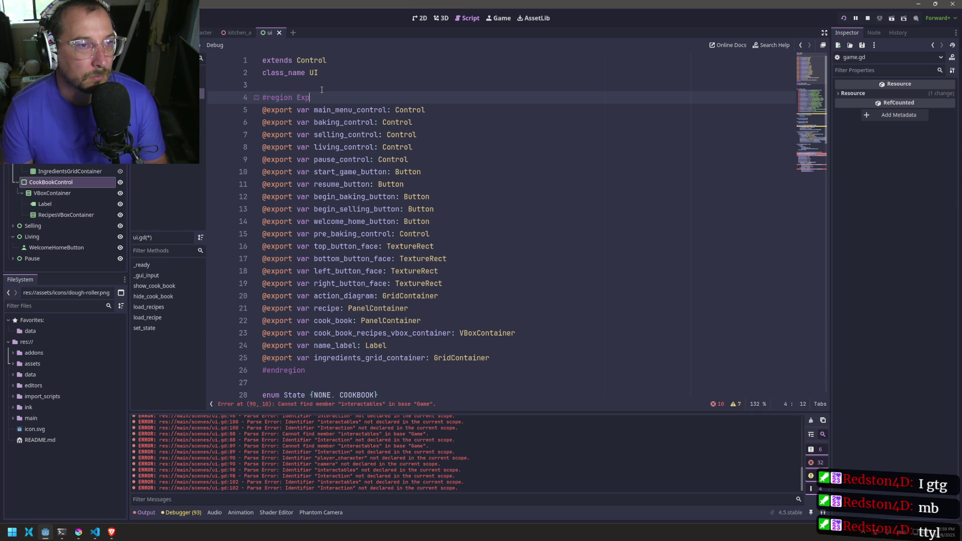
# - Save ui.gd, fold the Exports region, and delete the extra blank lines above _ready
pyautogui.hotkey('ctrl', 's')
pyautogui.click(256, 98)
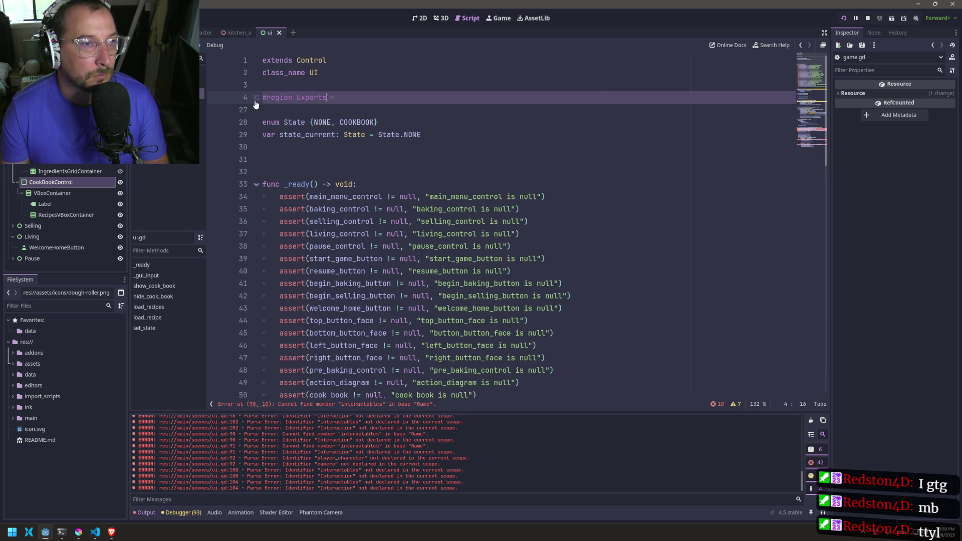
pyautogui.click(363, 161)
pyautogui.press('BackSpace')
pyautogui.press('BackSpace')
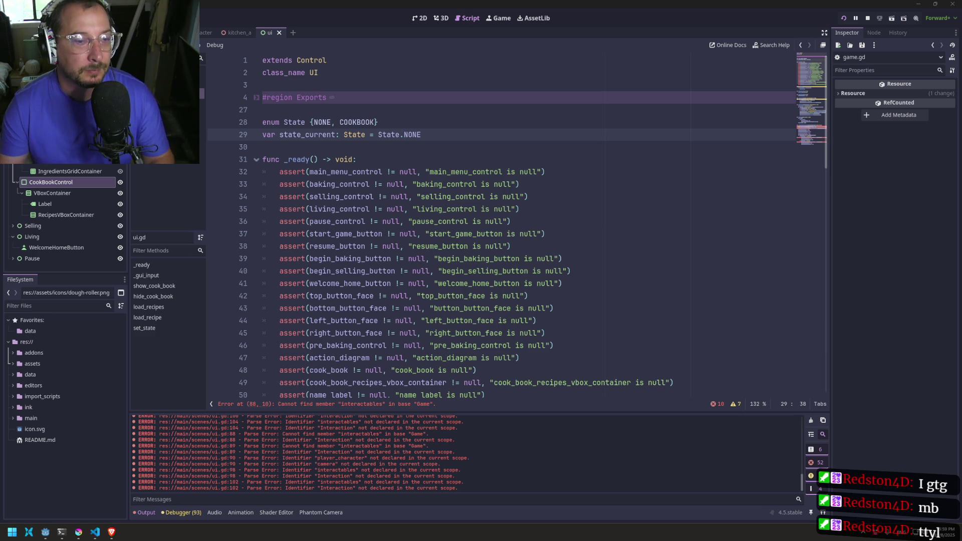
pyautogui.scroll(-20, 458, 208)
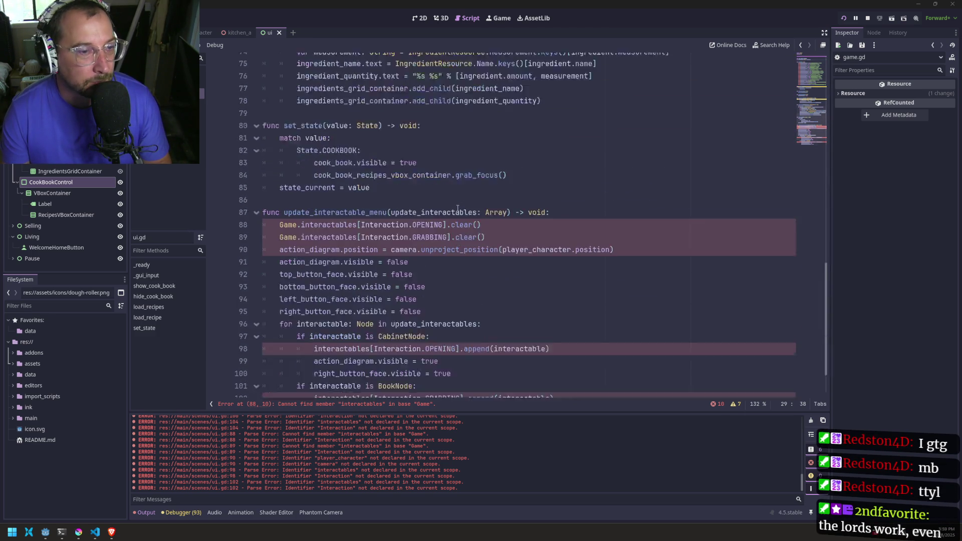
# - Delete lines 87–104, the whole update_interactable_menu function, leaving set_state last
pyautogui.moveTo(485, 367)
pyautogui.mouseDown()
pyautogui.moveTo(350, 297)
pyautogui.moveTo(250, 173)
pyautogui.moveTo(207, 166)
pyautogui.mouseUp()
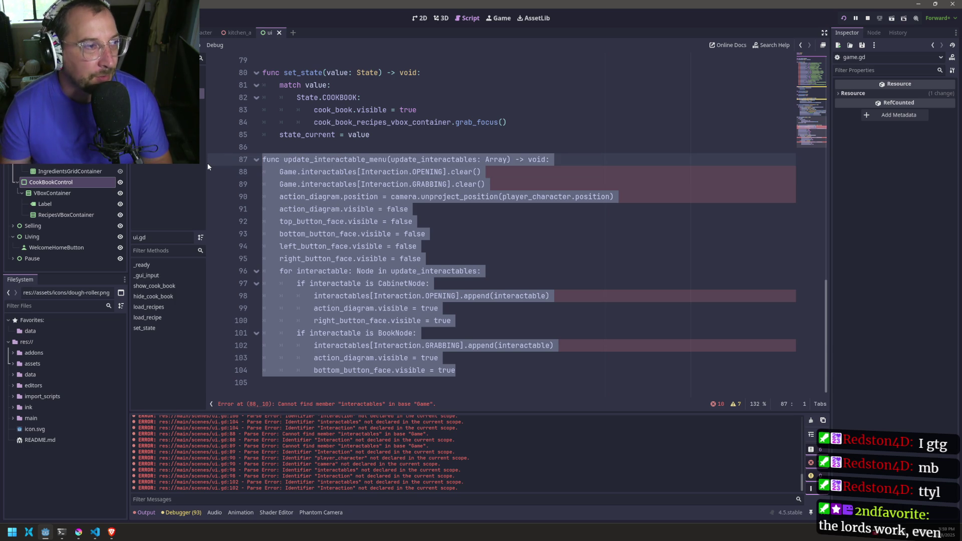
pyautogui.press('BackSpace')
pyautogui.press('BackSpace')
pyautogui.press('BackSpace')
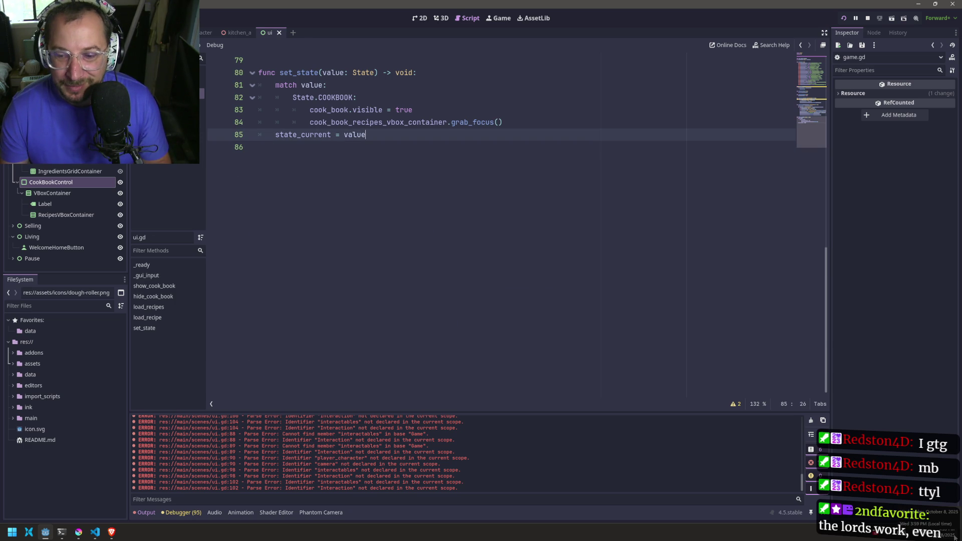
pyautogui.click(527, 299)
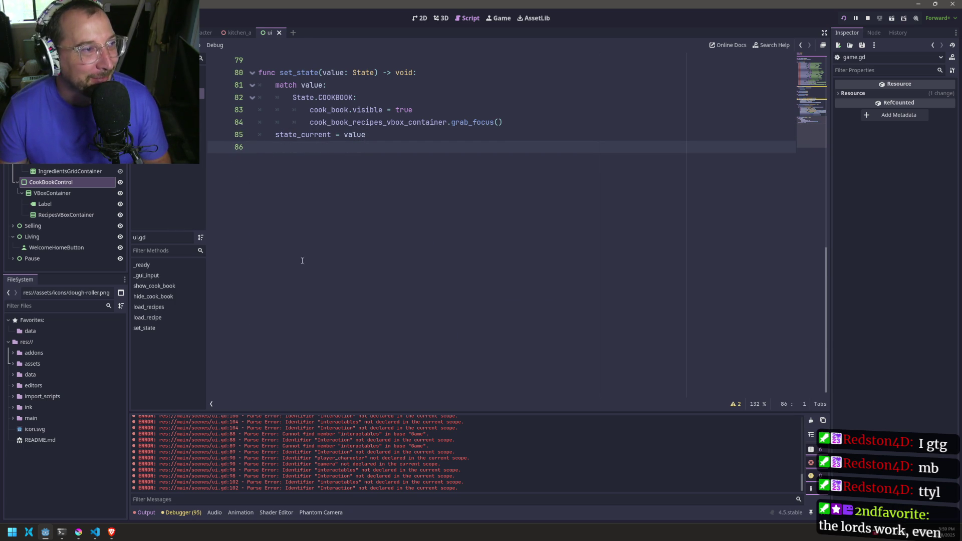
pyautogui.press('Up')
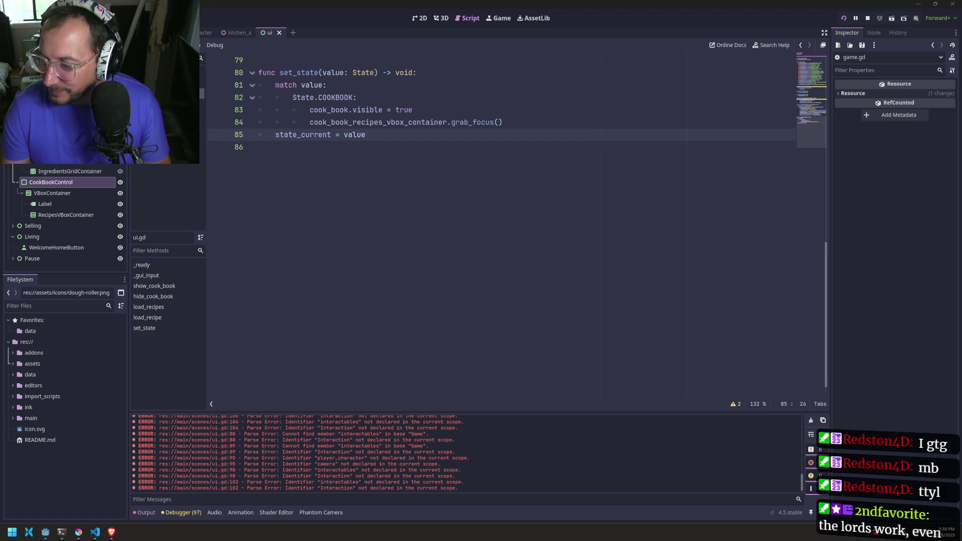
pyautogui.click(776, 323)
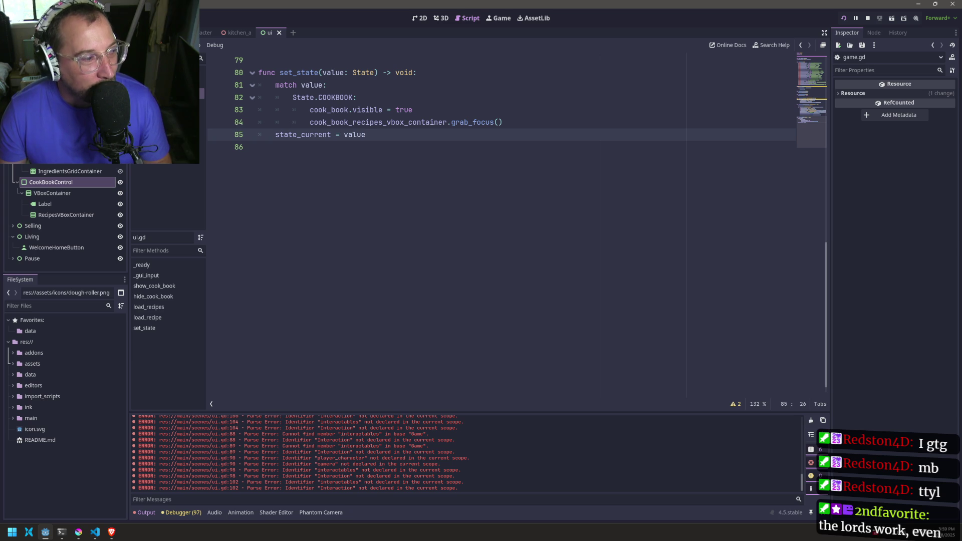
pyautogui.click(860, 538)
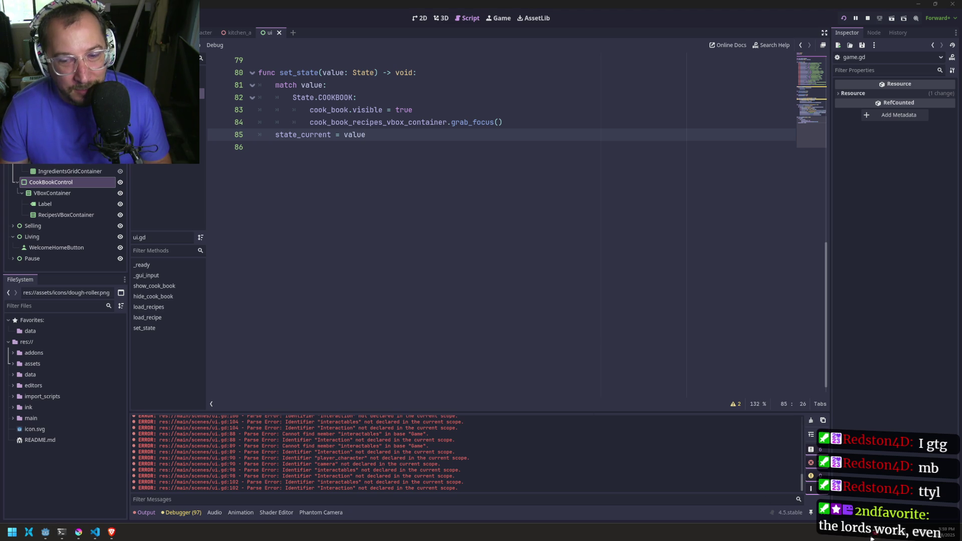
pyautogui.click(861, 539)
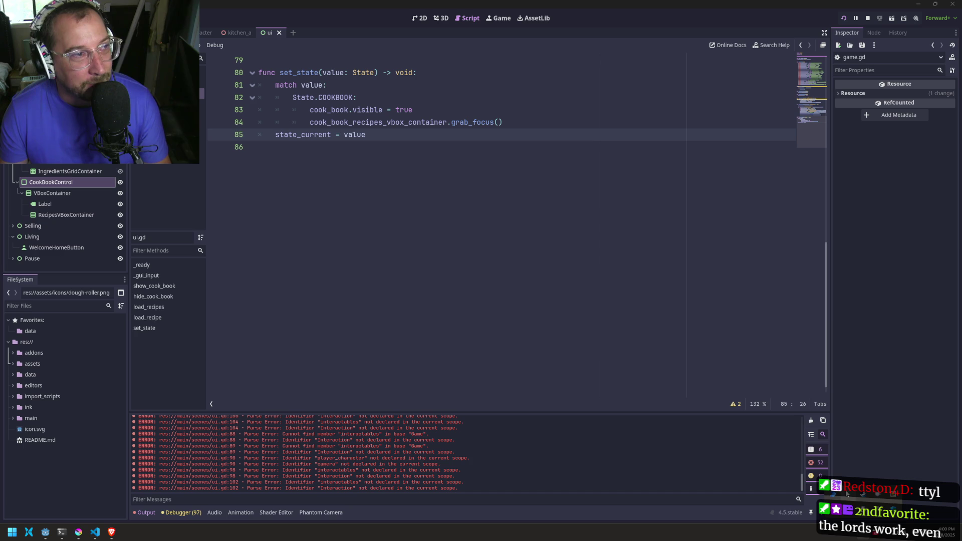
pyautogui.click(846, 494)
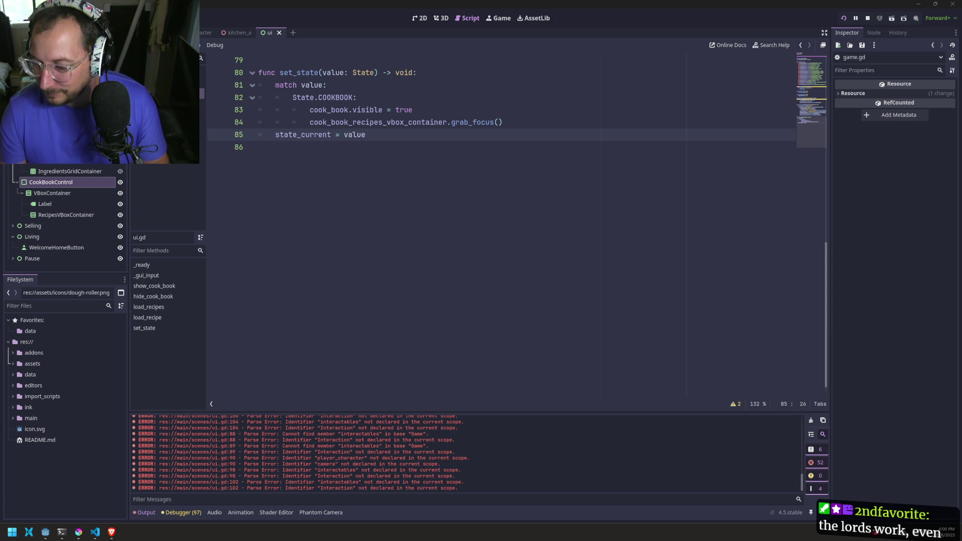
# - Switch to game.gd and scroll to the end of _update_interactable_menu, near line 235
pyautogui.click(369, 294)
pyautogui.click(186, 83)
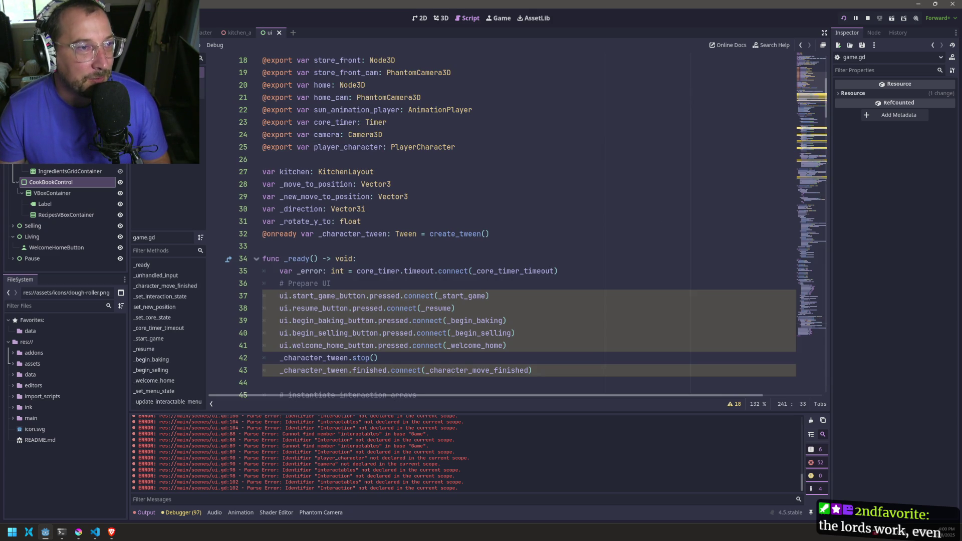
pyautogui.scroll(-5, 482, 255)
pyautogui.scroll(-20, 482, 254)
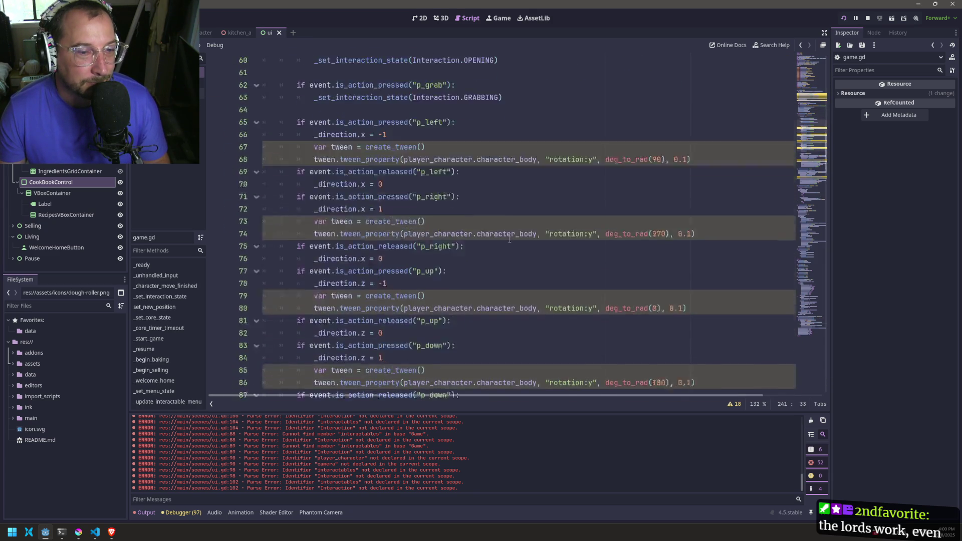
pyautogui.scroll(-20, 510, 239)
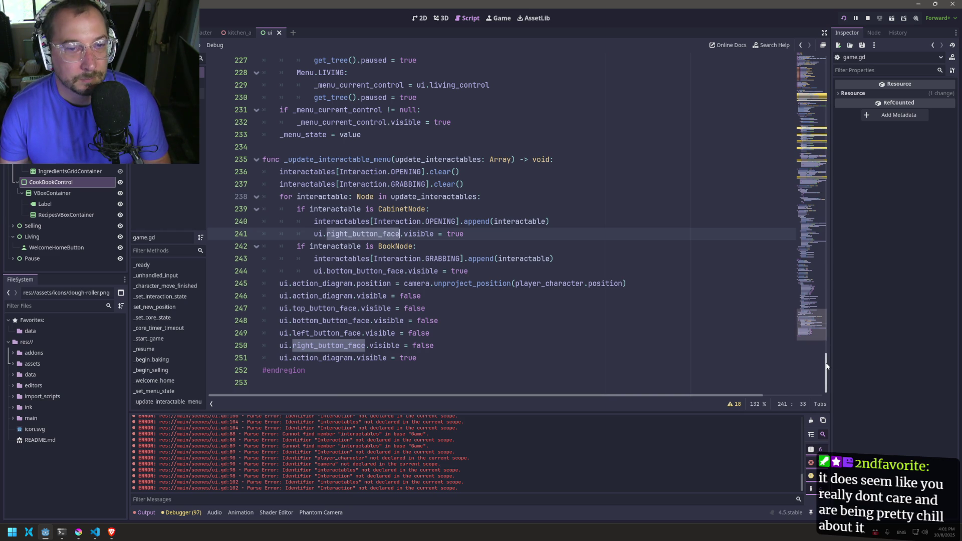
pyautogui.moveTo(417, 358)
pyautogui.mouseDown()
pyautogui.moveTo(280, 356)
pyautogui.moveTo(283, 262)
pyautogui.moveTo(224, 198)
pyautogui.mouseUp()
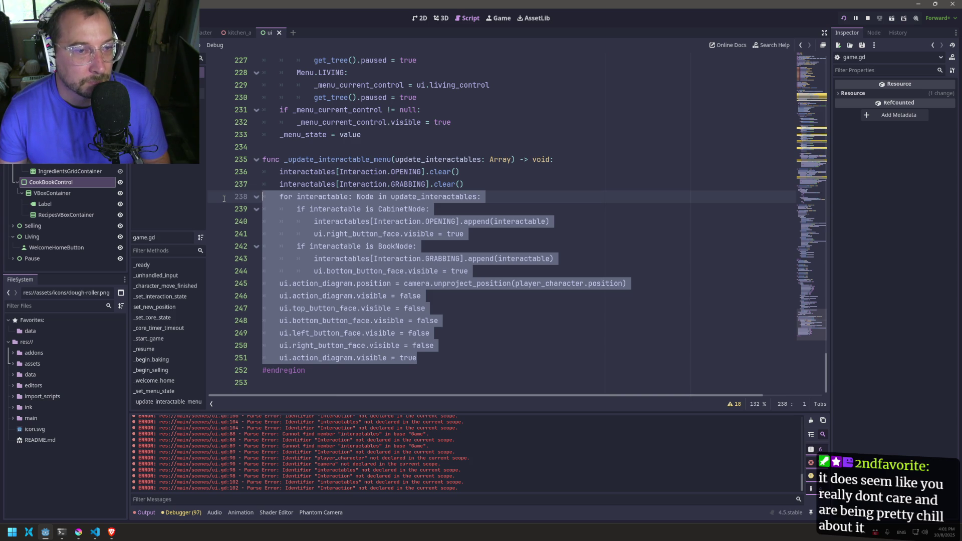
pyautogui.moveTo(224, 199)
pyautogui.mouseDown()
pyautogui.moveTo(375, 221)
pyautogui.moveTo(345, 296)
pyautogui.moveTo(396, 333)
pyautogui.moveTo(280, 283)
pyautogui.moveTo(238, 195)
pyautogui.moveTo(366, 321)
pyautogui.moveTo(367, 308)
pyautogui.mouseUp()
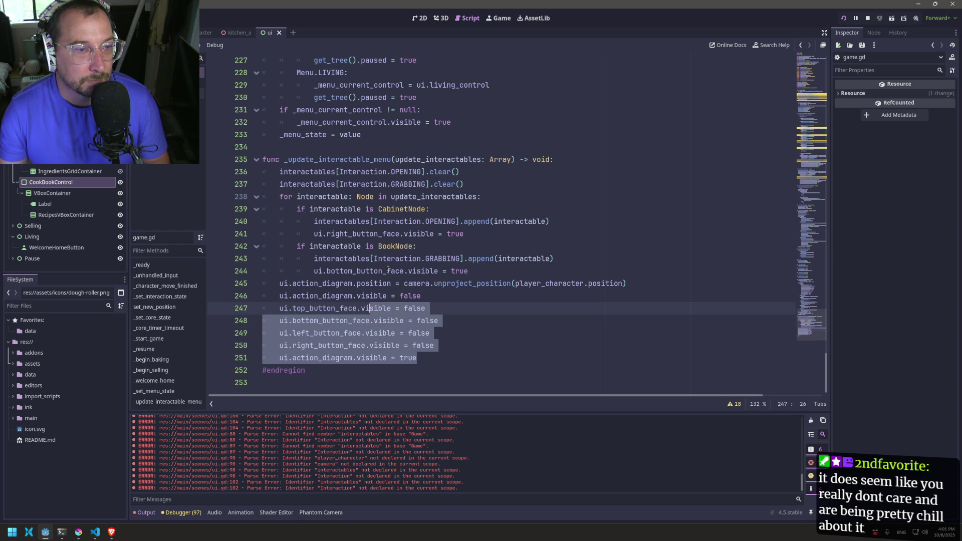
pyautogui.click(387, 270)
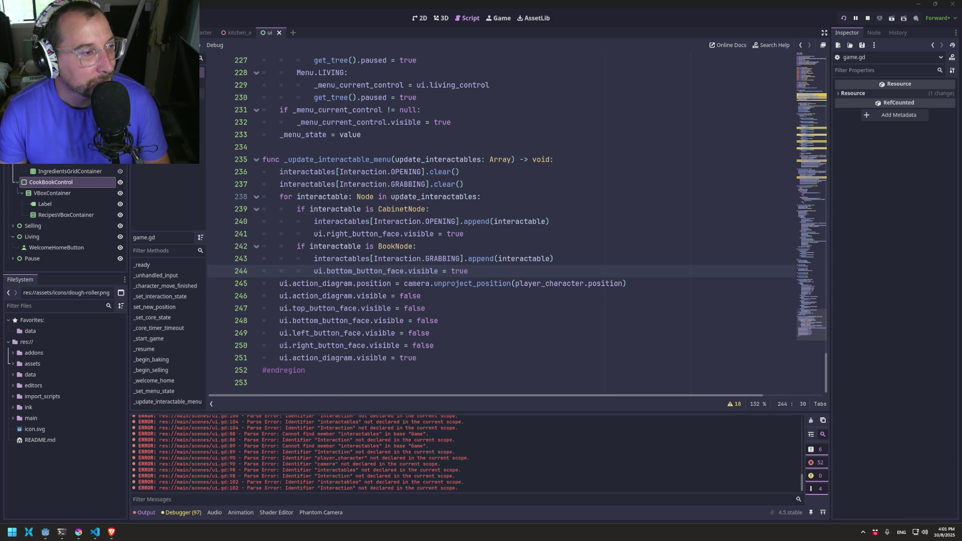
pyautogui.click(439, 184)
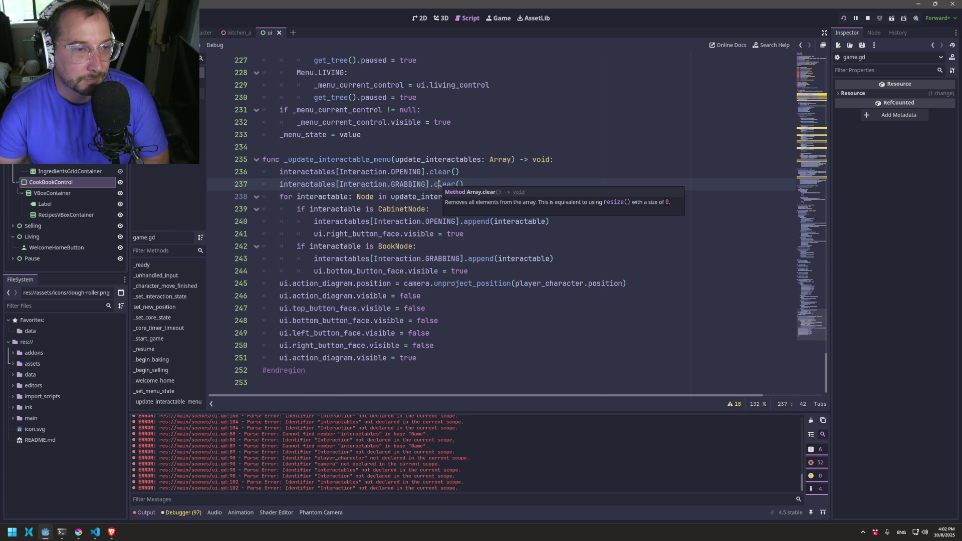
pyautogui.click(487, 186)
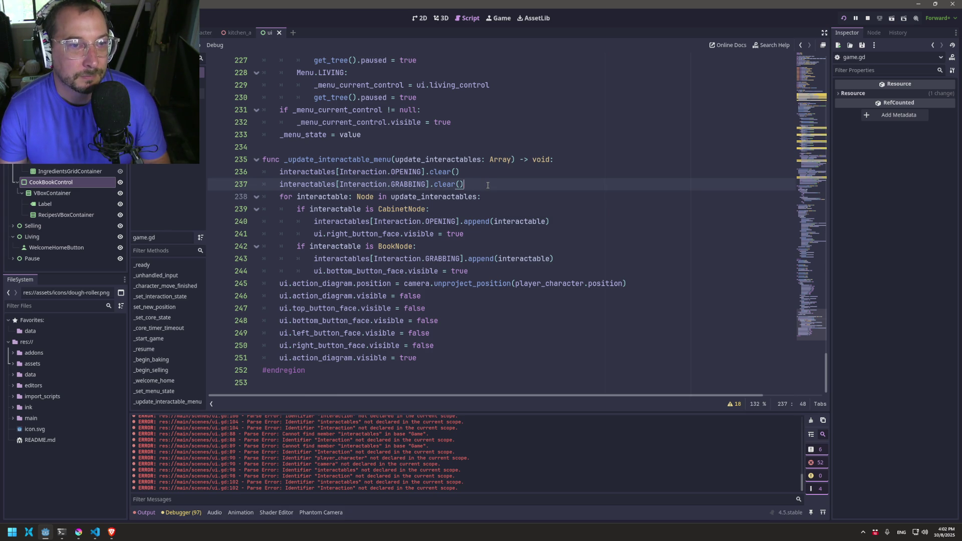
# - Declare var show_interactable: bool = false after the clear() calls and save game.gd
pyautogui.write('v')
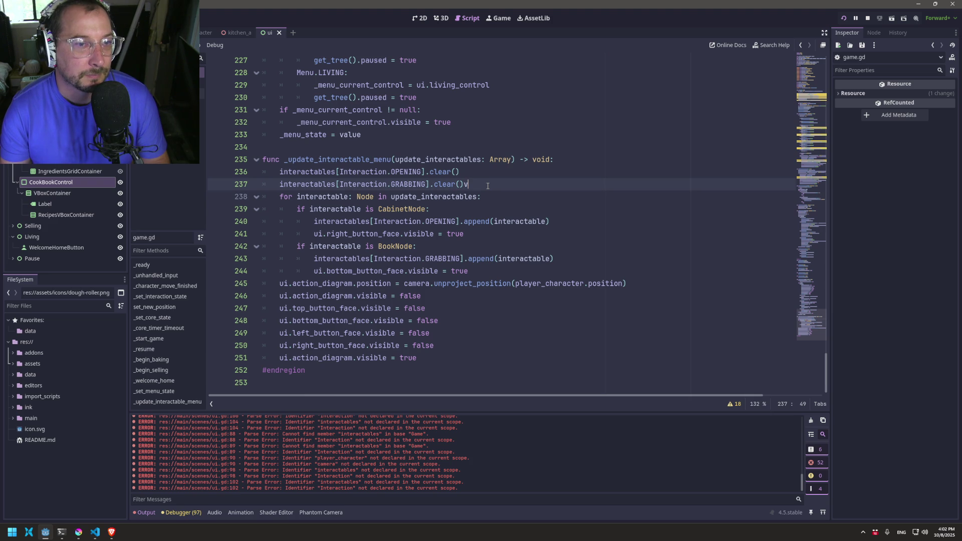
pyautogui.press('BackSpace')
pyautogui.press('Return')
pyautogui.write('var ')
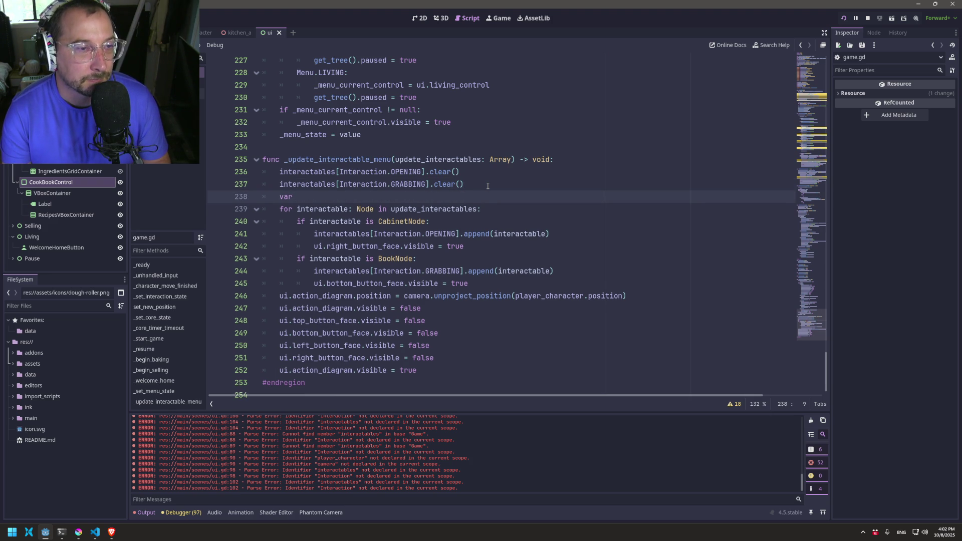
pyautogui.write('ow)')
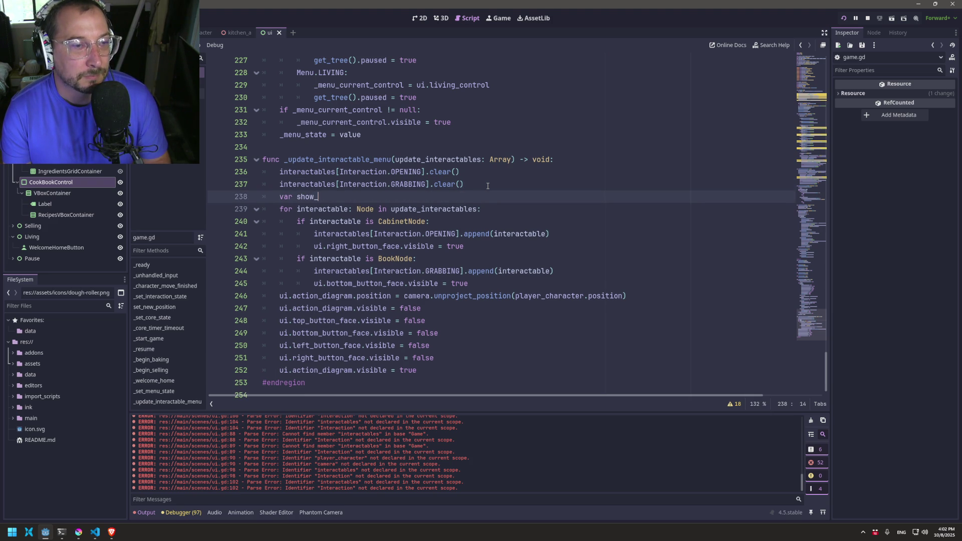
pyautogui.write('interactab')
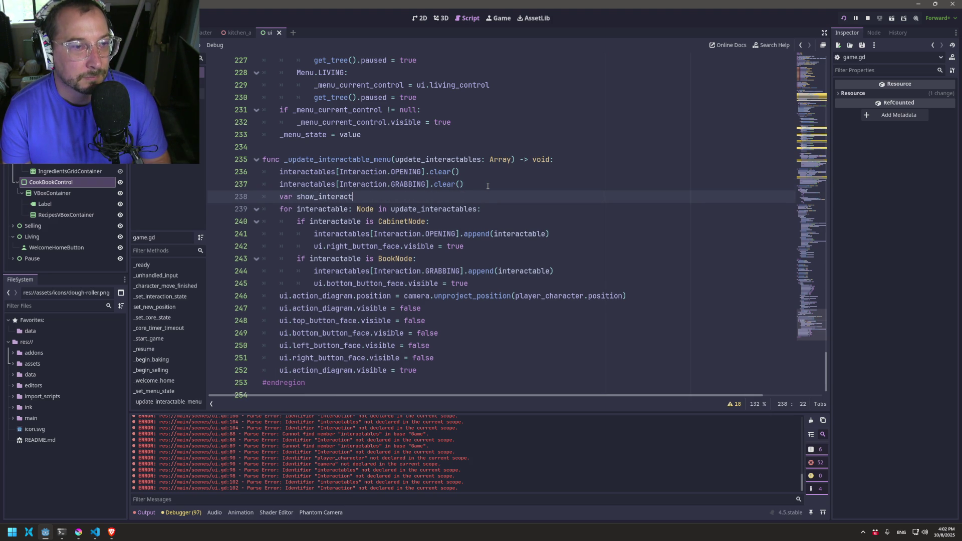
pyautogui.write('le')
pyautogui.write('bool =')
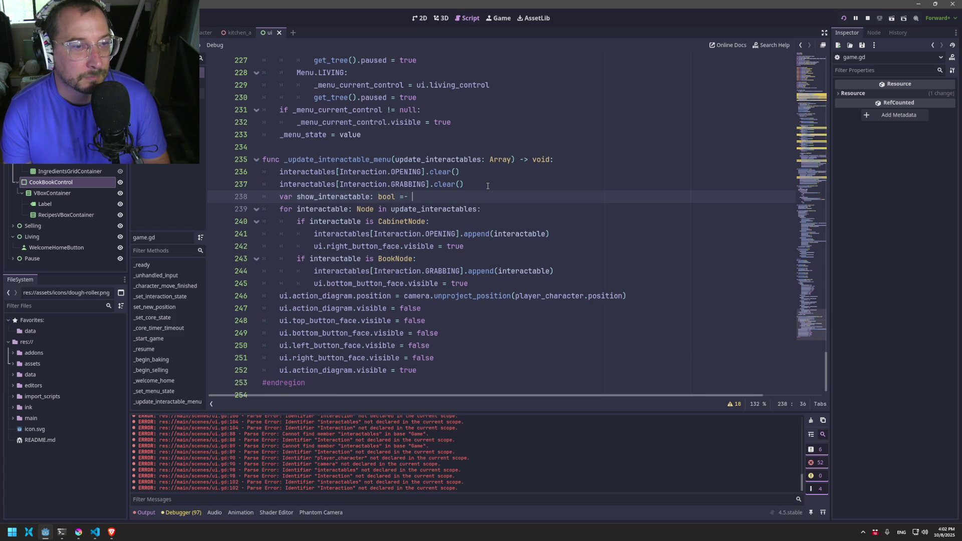
pyautogui.press('BackSpace')
pyautogui.press('BackSpace')
pyautogui.write('alse')
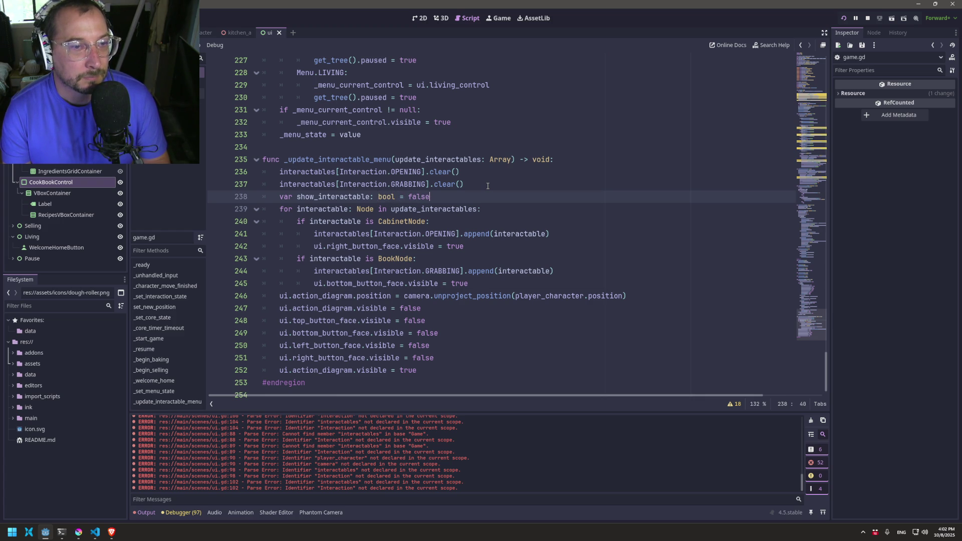
pyautogui.hotkey('ctrl', 's')
# - Add show_interactable = true at the end of the CabinetNode branch
pyautogui.doubleClick(345, 199)
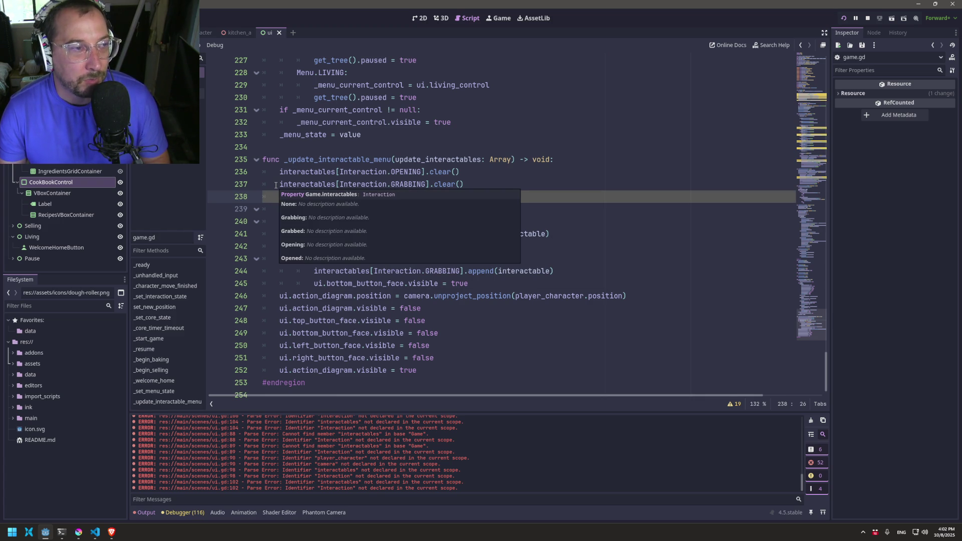
pyautogui.click(501, 287)
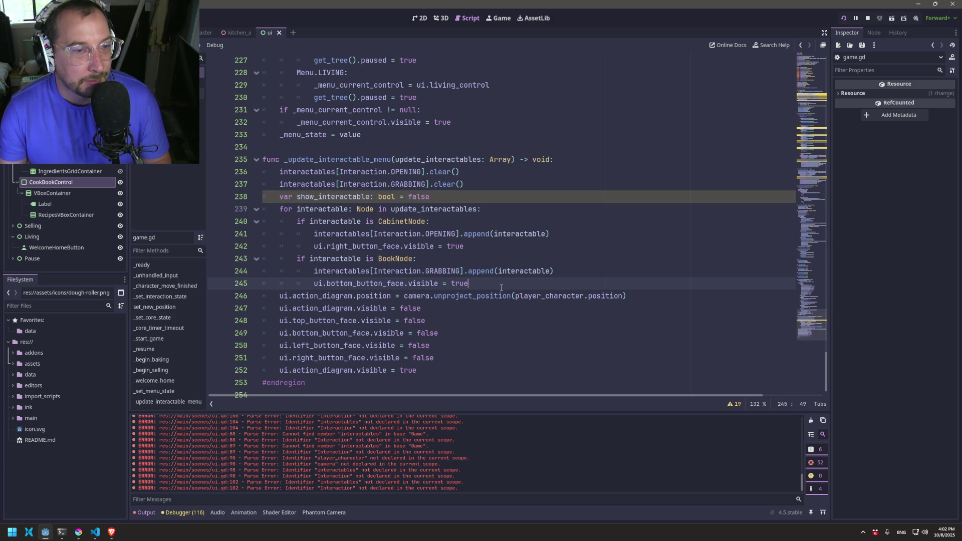
pyautogui.press('Down')
pyautogui.press('Up')
pyautogui.press('Up')
pyautogui.press('Up')
pyautogui.press('Up')
pyautogui.press('End')
pyautogui.press('Return')
pyautogui.write('show_interactable = true')
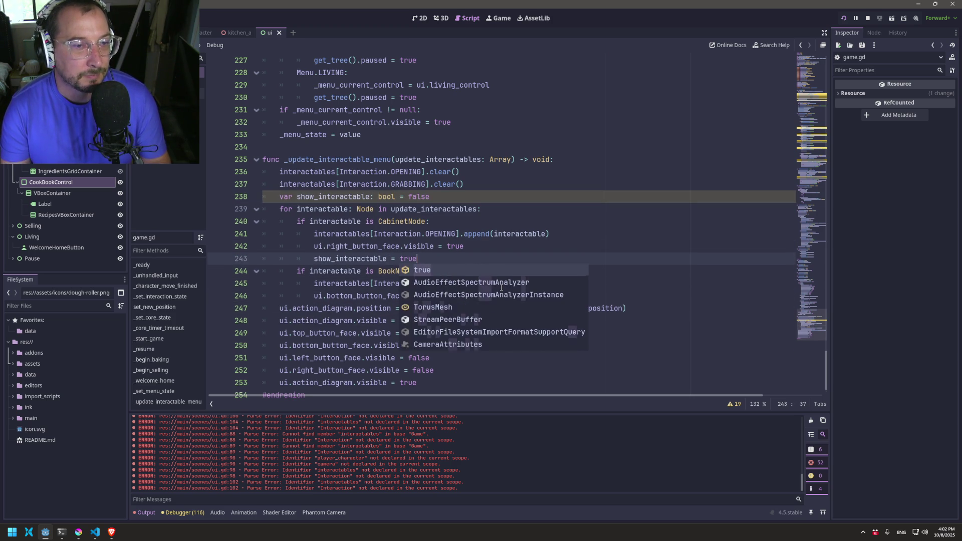
pyautogui.press('Escape')
# - Add show_interactable = true to the BookNode branch, save, and insert a blank line after it
pyautogui.click(501, 295)
pyautogui.press('Return')
pyautogui.write('show_interactable = f')
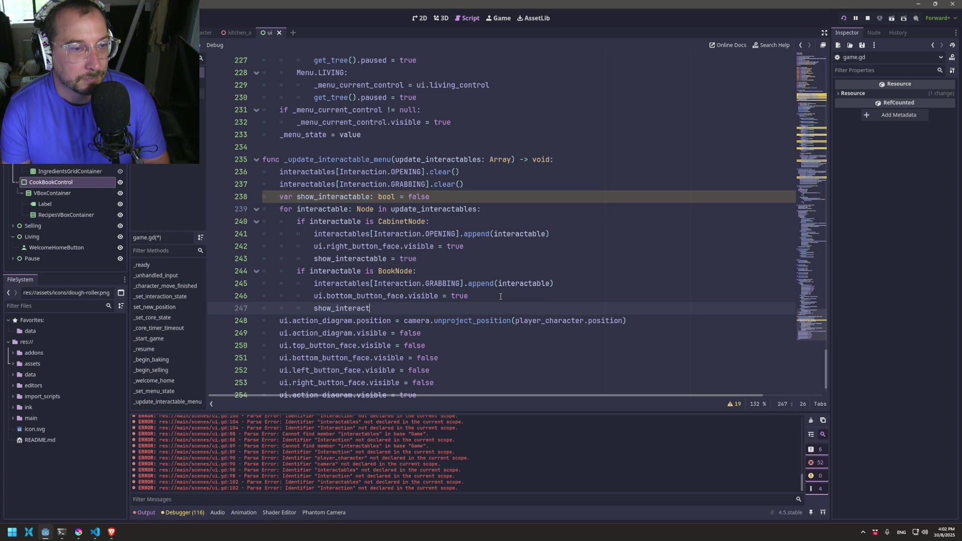
pyautogui.write('alse')
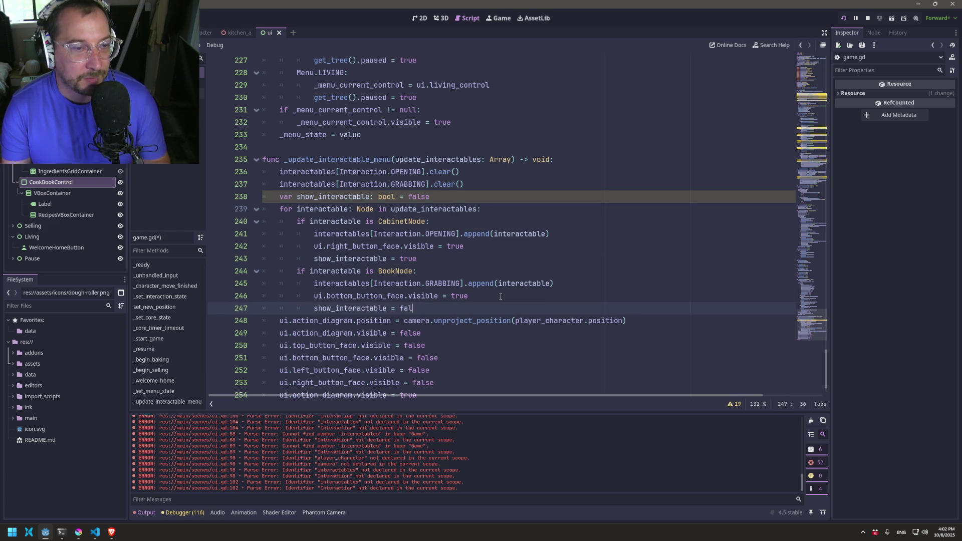
pyautogui.press('BackSpace')
pyautogui.press('BackSpace')
pyautogui.press('BackSpace')
pyautogui.write('true')
pyautogui.hotkey('ctrl', 's')
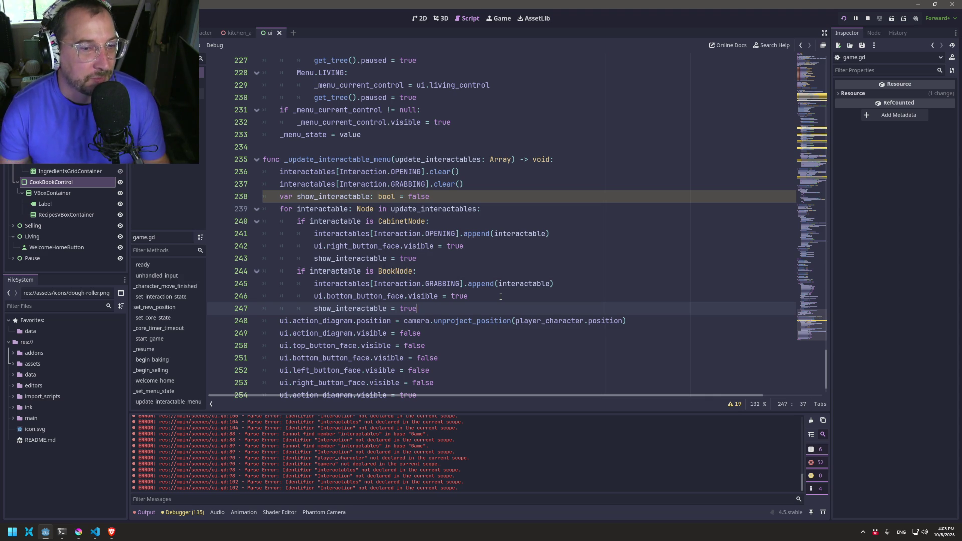
pyautogui.scroll(-1, 503, 293)
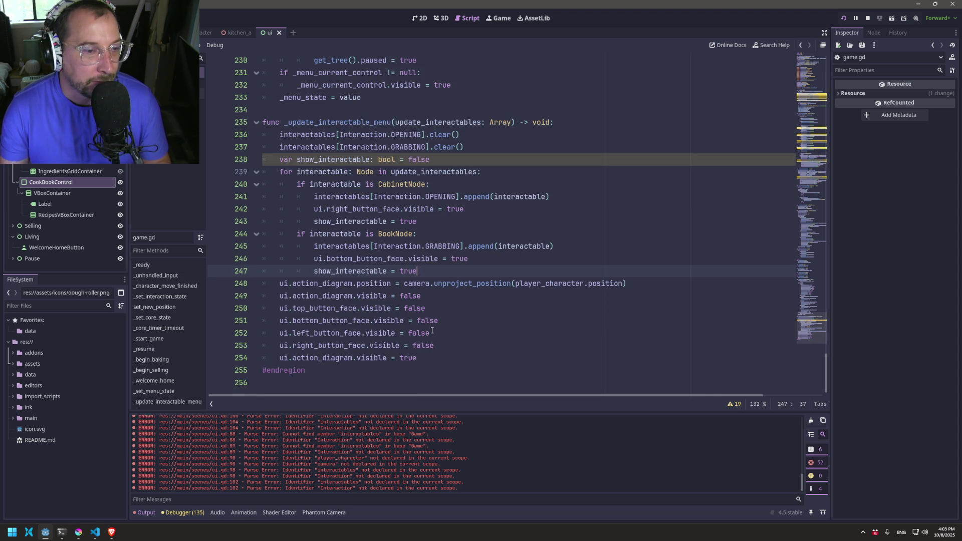
pyautogui.press('Return')
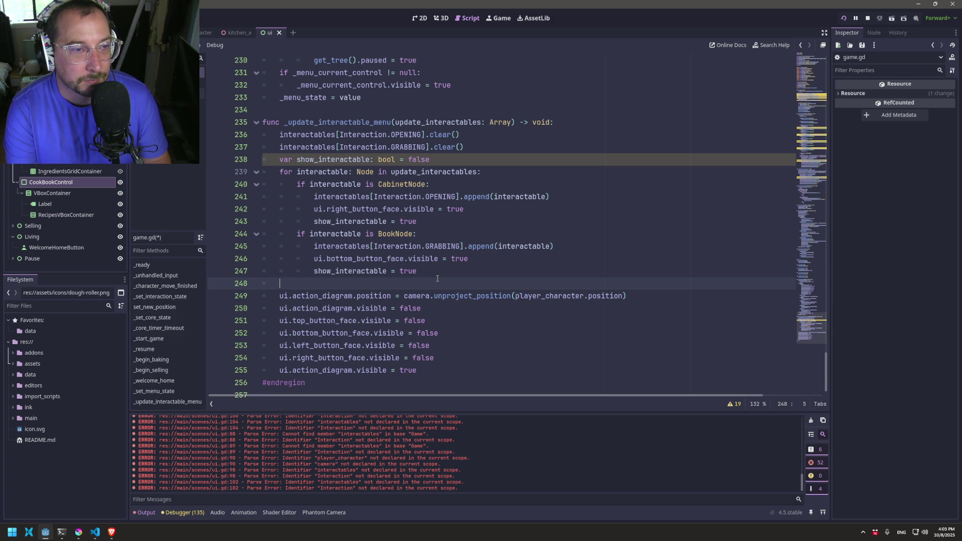
pyautogui.moveTo(466, 209)
pyautogui.mouseDown()
pyautogui.moveTo(321, 196)
pyautogui.moveTo(502, 207)
pyautogui.mouseUp()
# - Replace the CabinetNode right button face assignment with ui.show_right_button_face()
pyautogui.click(348, 209)
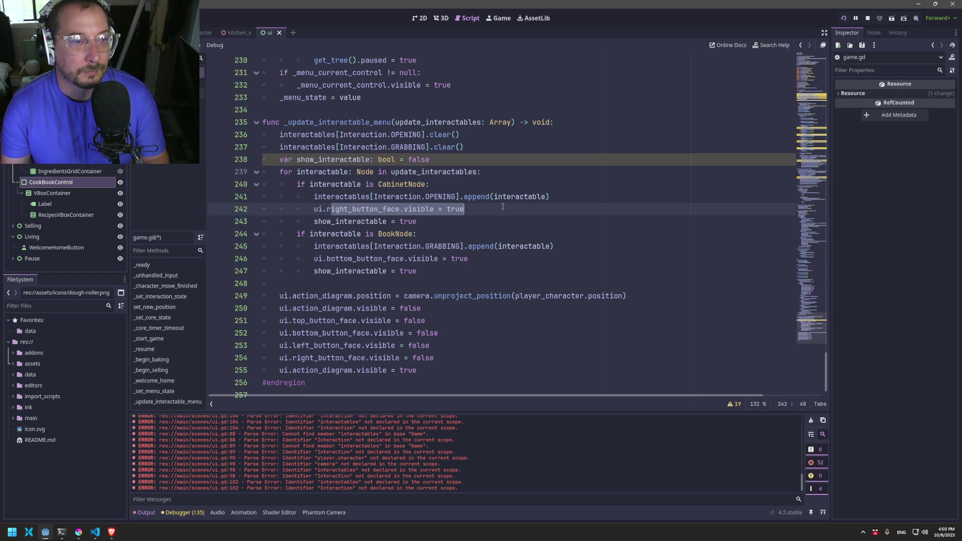
pyautogui.press('BackSpace')
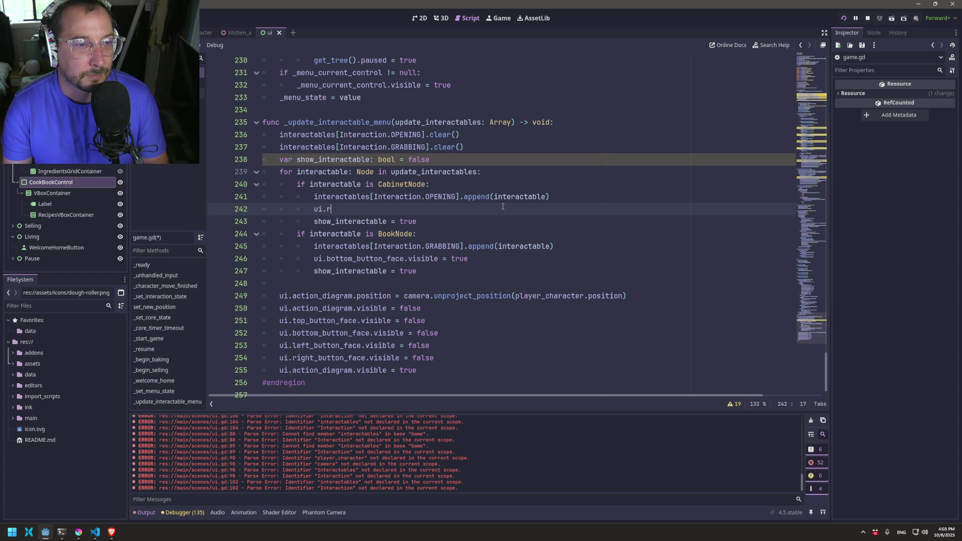
pyautogui.write('show_right_')
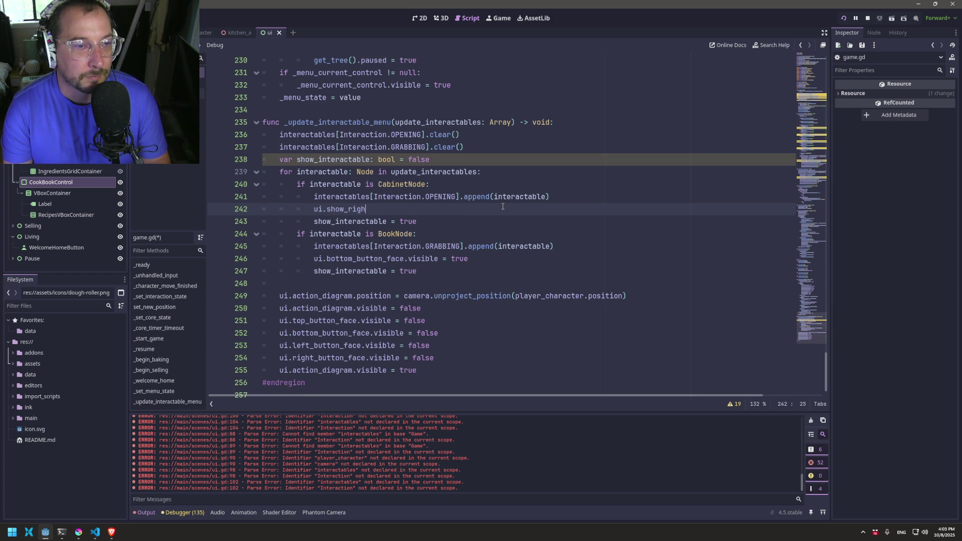
pyautogui.write('button_face()')
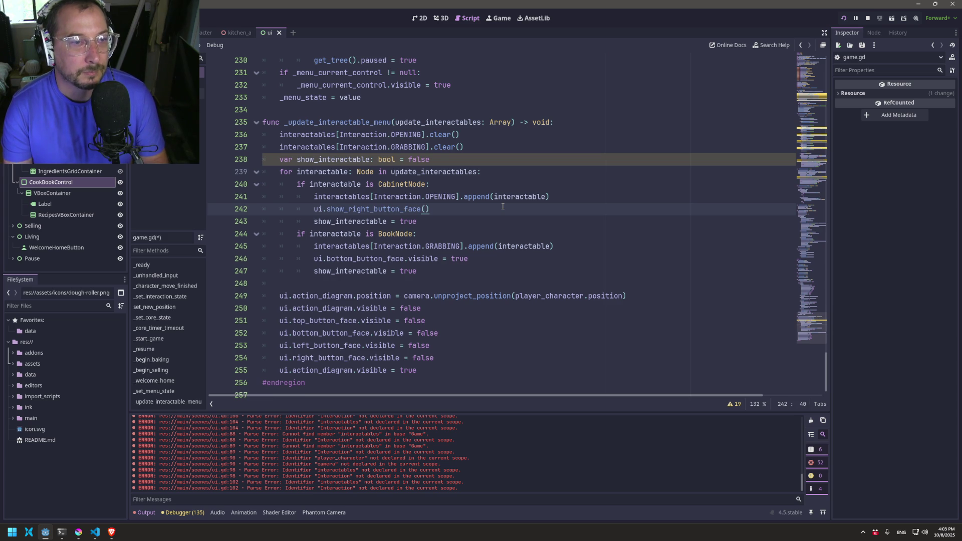
# - Start replacing the BookNode bottom button face assignment with a show_bottom_button_face() call
pyautogui.moveTo(469, 259); pyautogui.dragTo(326, 260)
pyautogui.press('BackSpace')
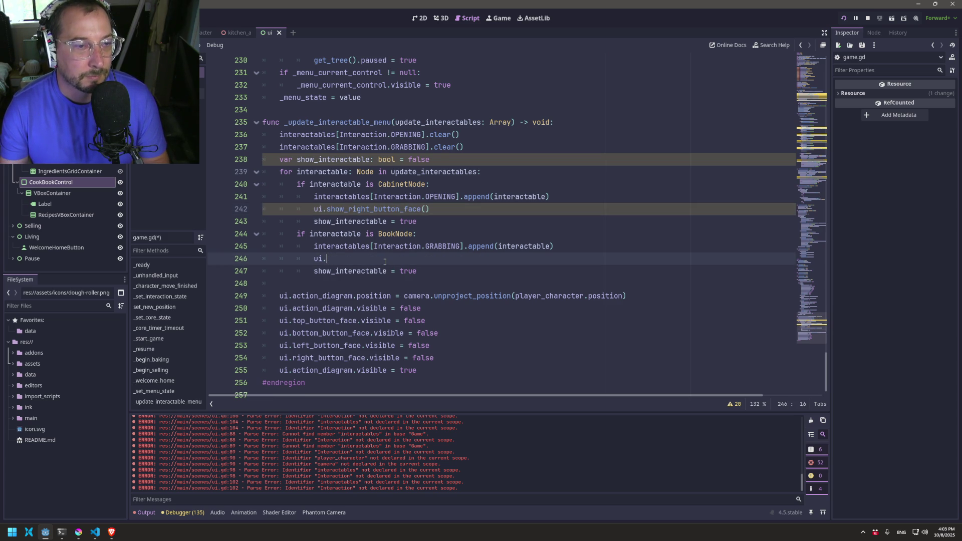
pyautogui.write('shor')
pyautogui.press('BackSpace')
pyautogui.write('w_bottom_')
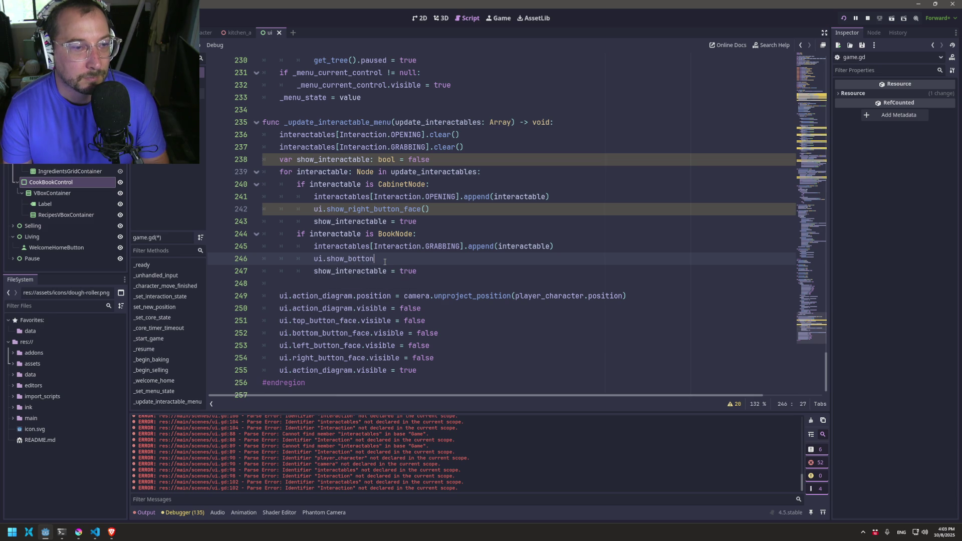
pyautogui.write('button_face')
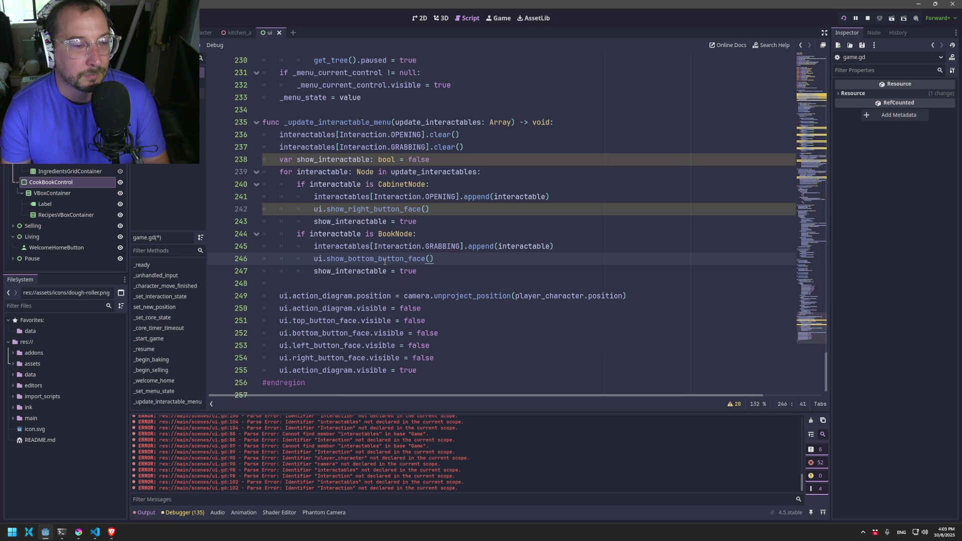
pyautogui.write('()')
# - Add 'if show_interactable:' on line 248 with a temporary pass body
pyautogui.click(363, 290)
pyautogui.click(361, 283)
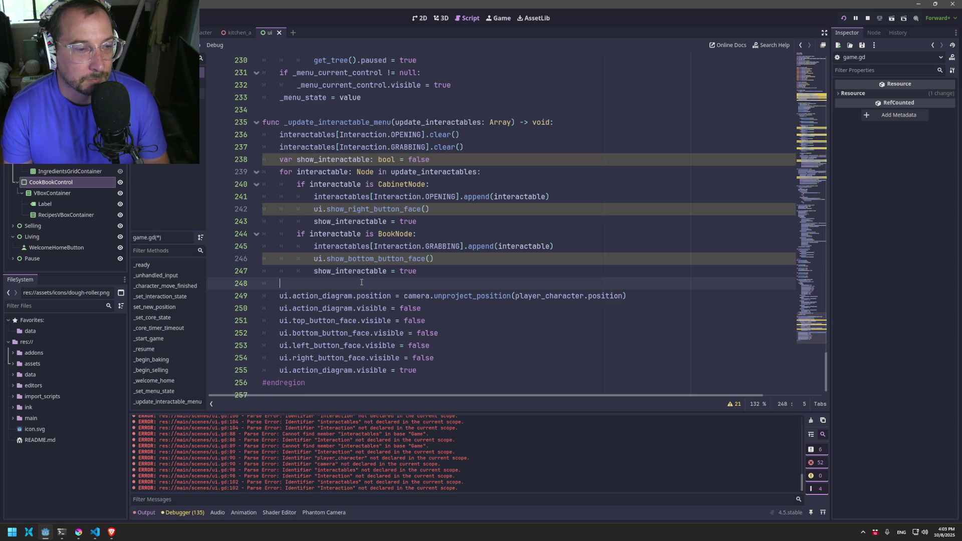
pyautogui.write('if')
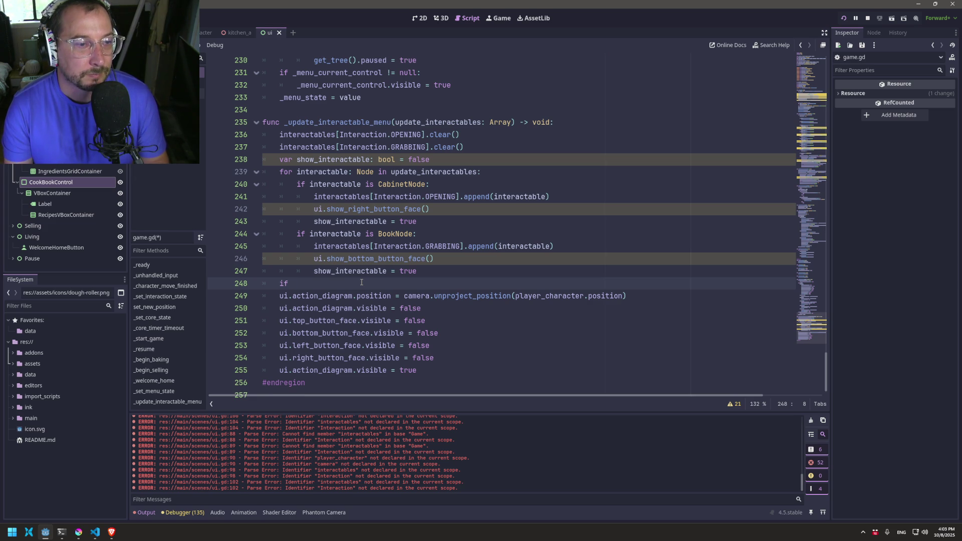
pyautogui.press('Up')
pyautogui.press('Down')
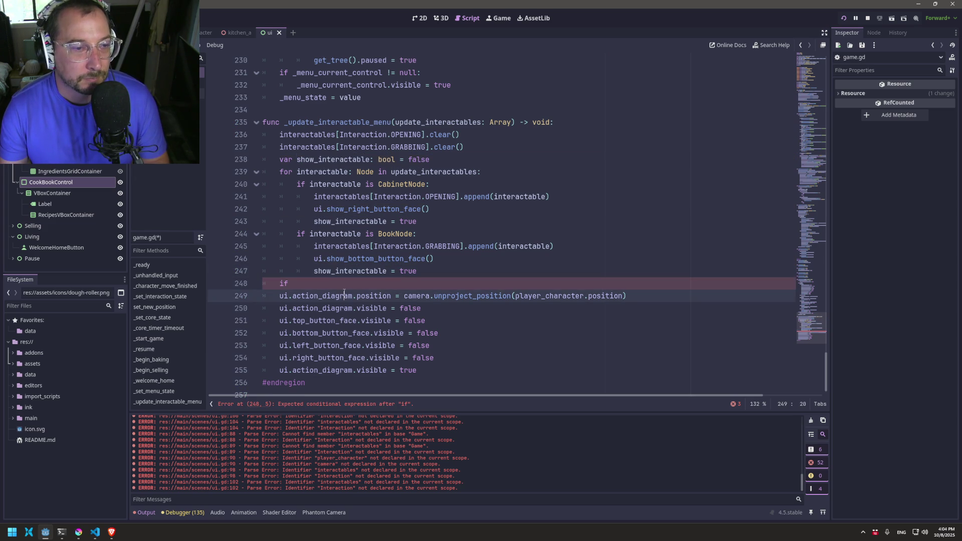
pyautogui.write('show_interactable:')
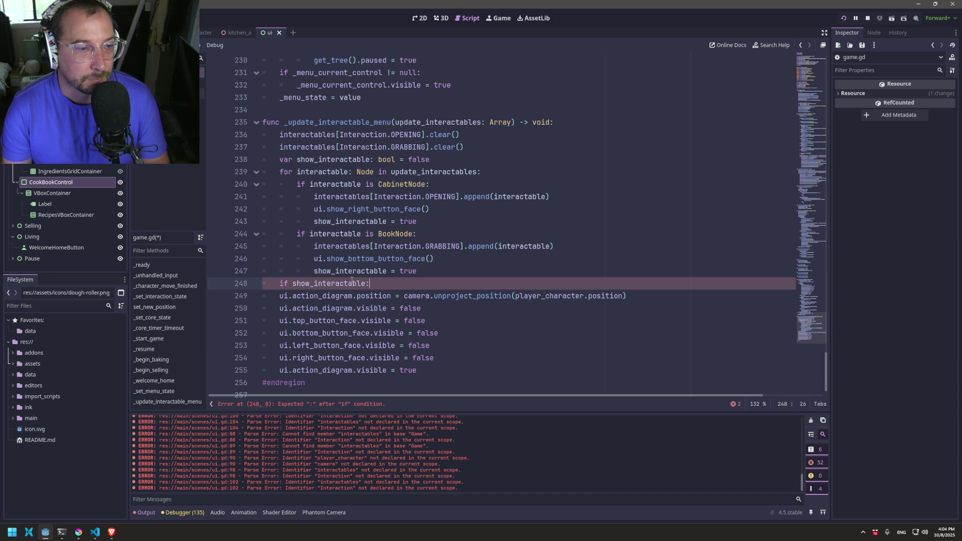
pyautogui.press('Return')
pyautogui.write('pass')
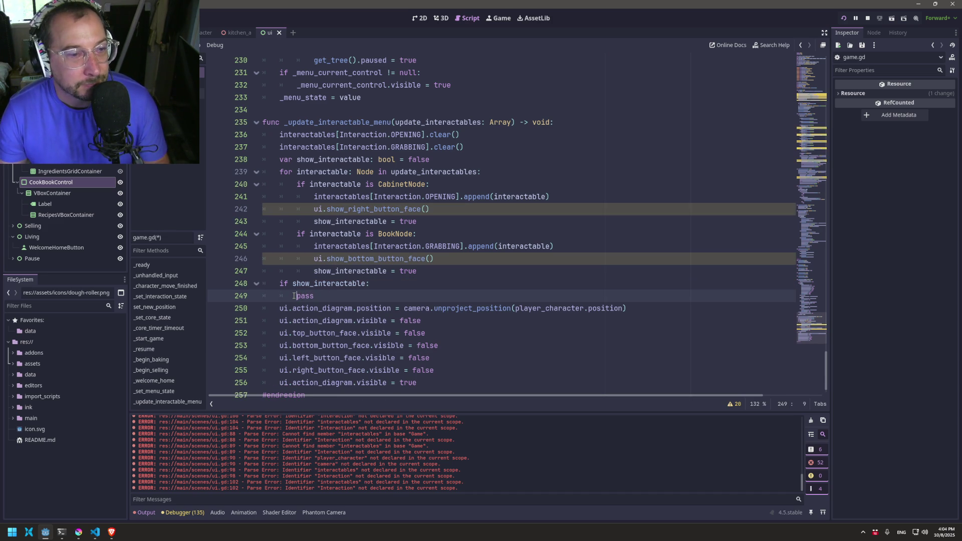
# - Indent the action diagram lines under the if and delete the placeholder pass
pyautogui.click(450, 358)
pyautogui.moveTo(455, 381)
pyautogui.mouseDown()
pyautogui.moveTo(300, 357)
pyautogui.moveTo(276, 296)
pyautogui.mouseUp()
pyautogui.press('Tab')
pyautogui.tripleClick(333, 300)
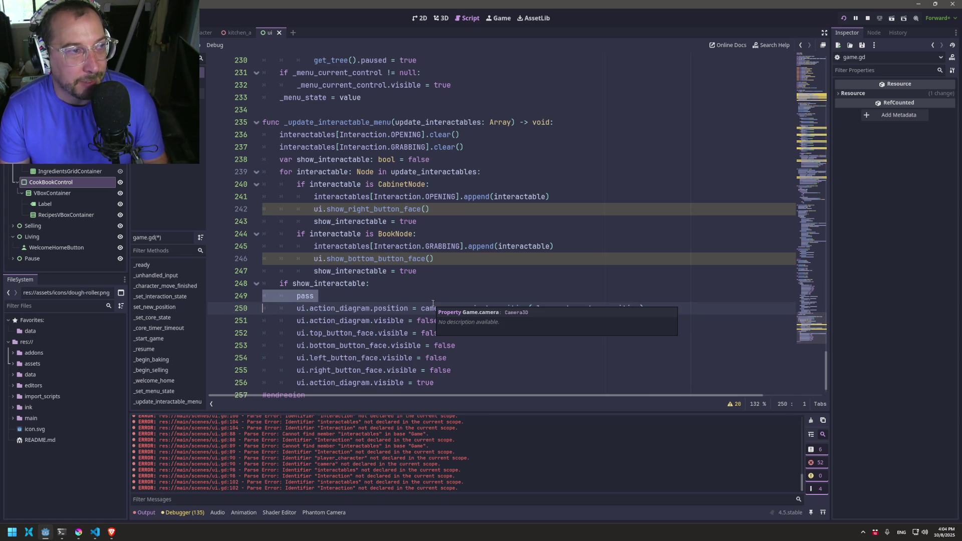
pyautogui.press('BackSpace')
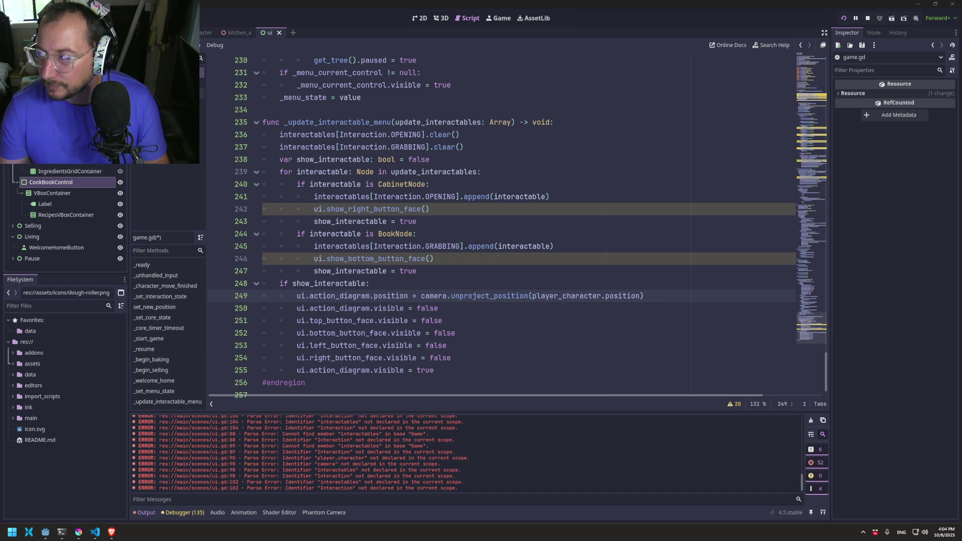
pyautogui.hotkey('alt', 'Tab')
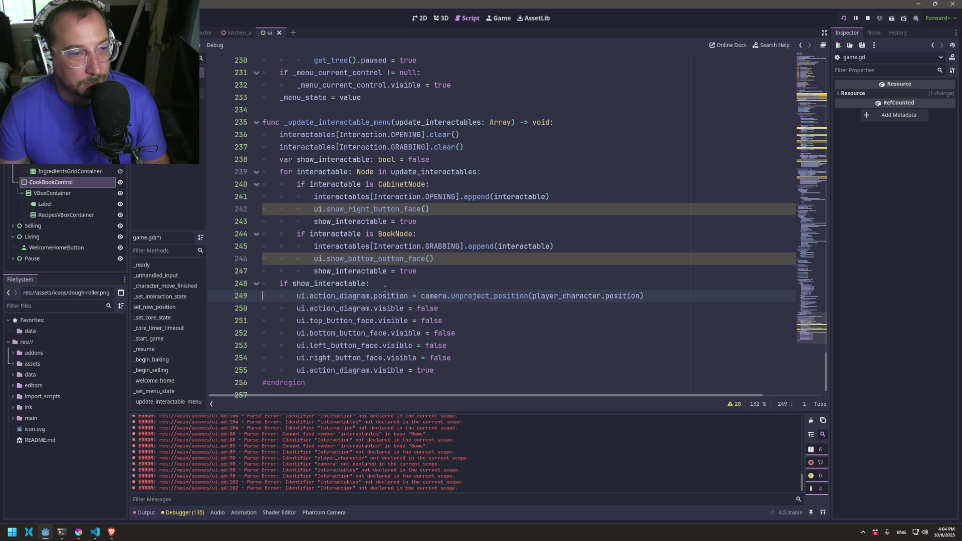
pyautogui.click(392, 283)
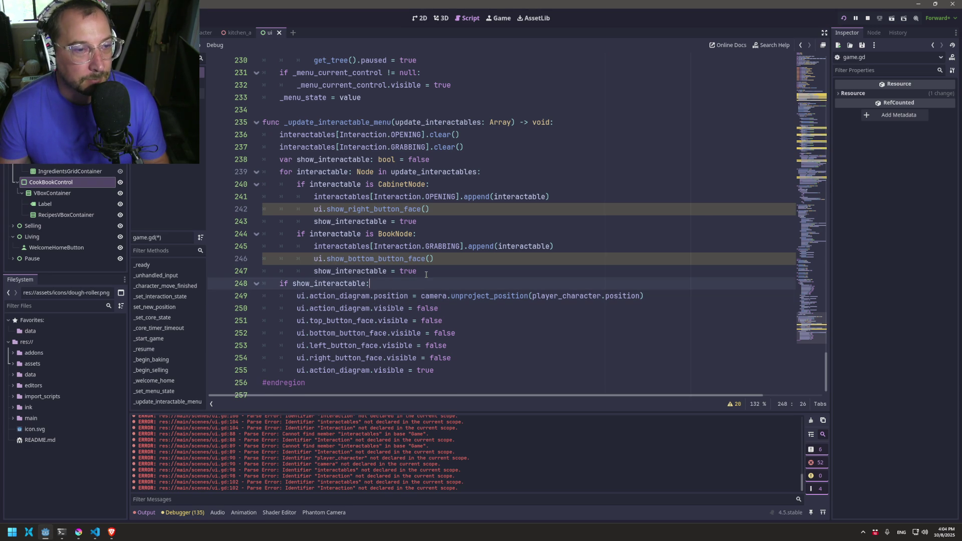
# - Call ui.show_interactable() under the if, delete the old action diagram lines, and save game.gd
pyautogui.press('Return')
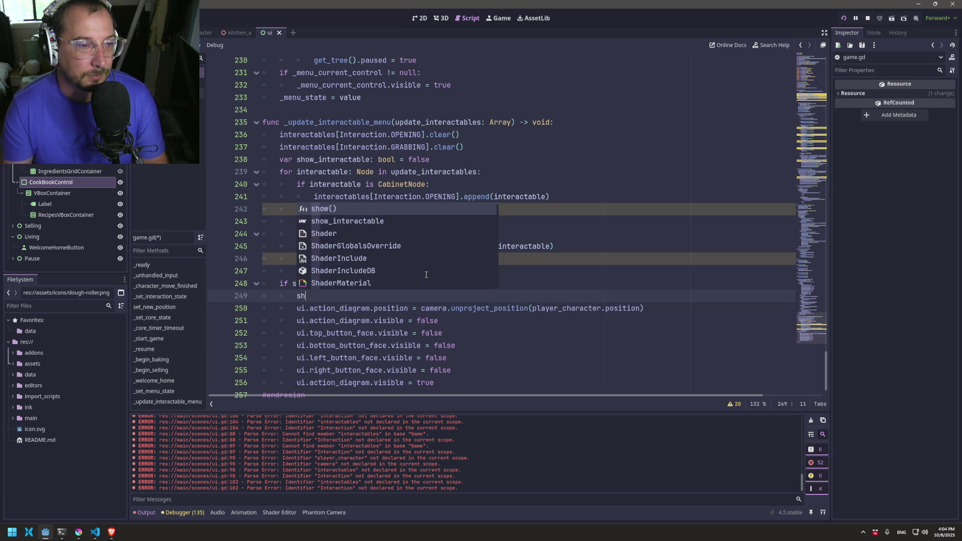
pyautogui.write('ui.show')
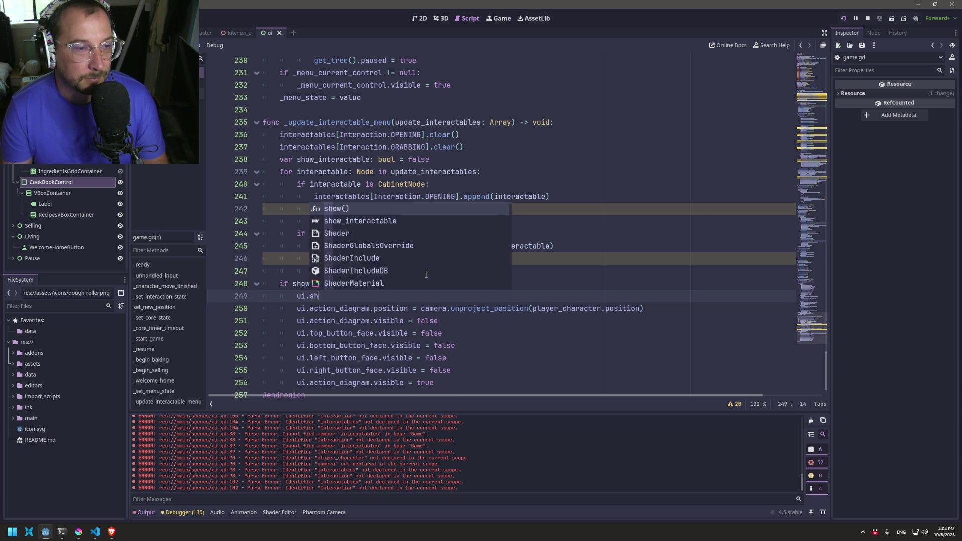
pyautogui.write('_interactable()')
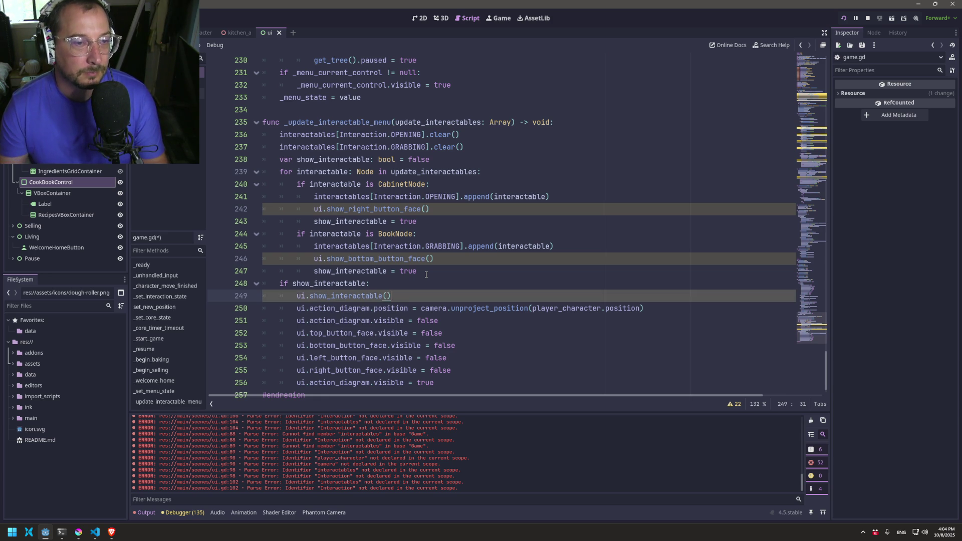
pyautogui.click(400, 281)
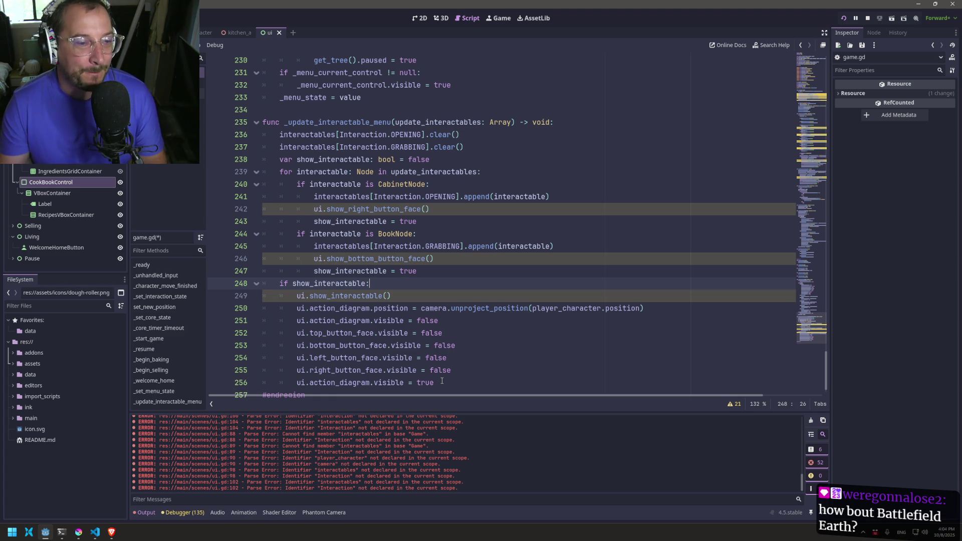
pyautogui.click(432, 381)
pyautogui.moveTo(432, 382)
pyautogui.mouseDown()
pyautogui.moveTo(350, 333)
pyautogui.moveTo(260, 308)
pyautogui.mouseUp()
pyautogui.hotkey('ctrl', 'c')
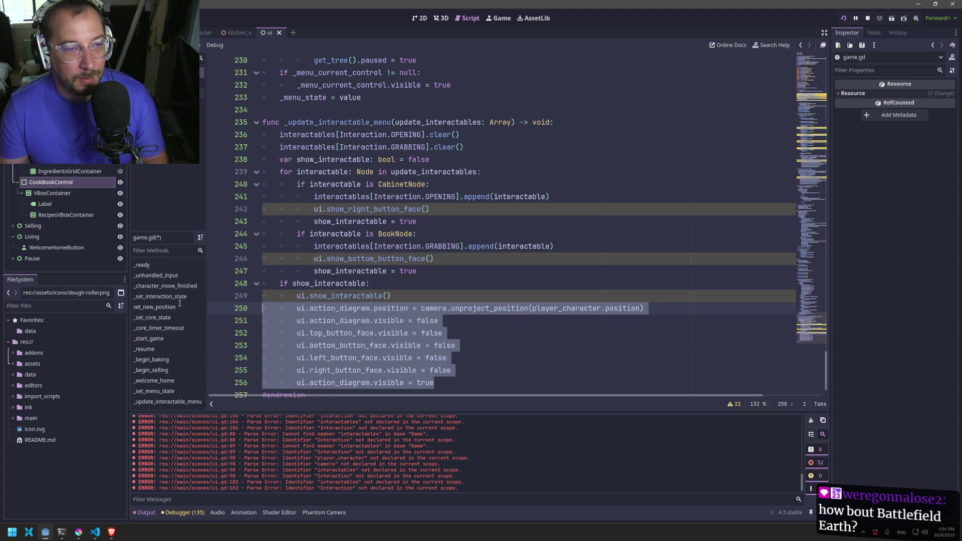
pyautogui.press('BackSpace')
pyautogui.press('BackSpace')
pyautogui.hotkey('ctrl', 's')
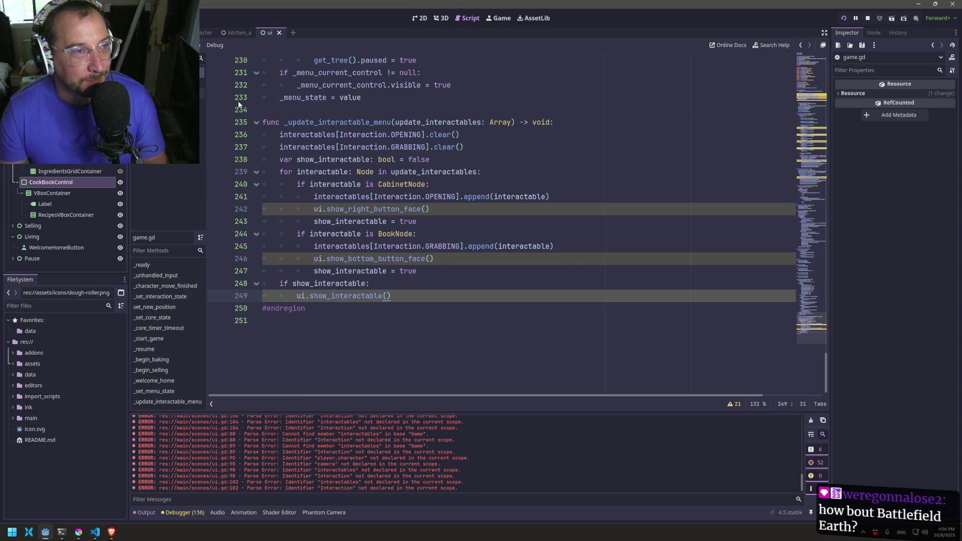
# - Add two empty 'func () -> void:' stubs with pass bodies after set_state in ui.gd
pyautogui.click(202, 99)
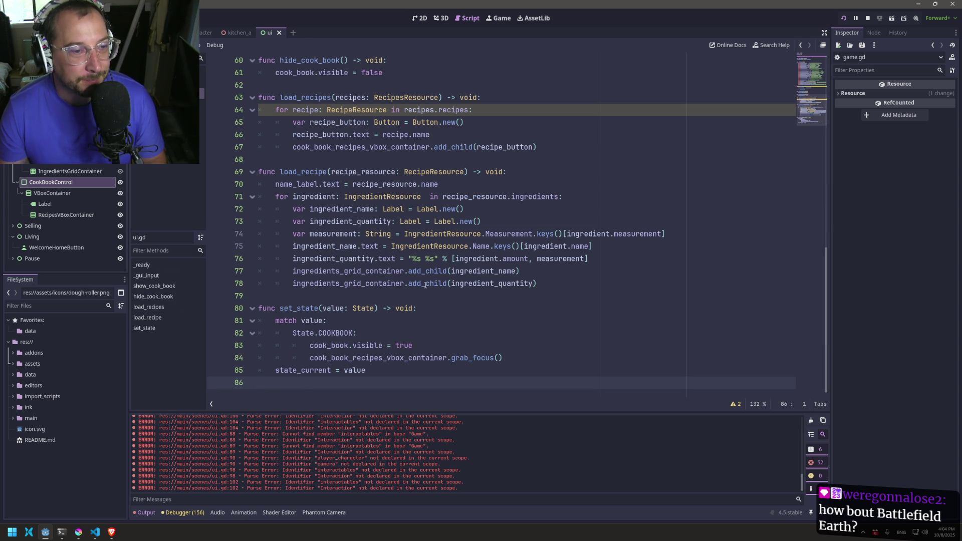
pyautogui.press('Return')
pyautogui.write('func ')
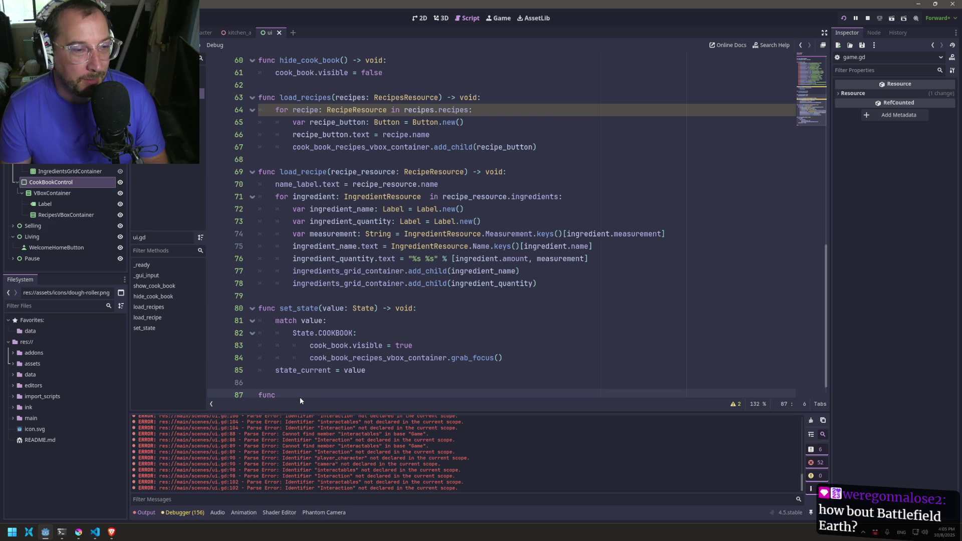
pyautogui.write('() -> void')
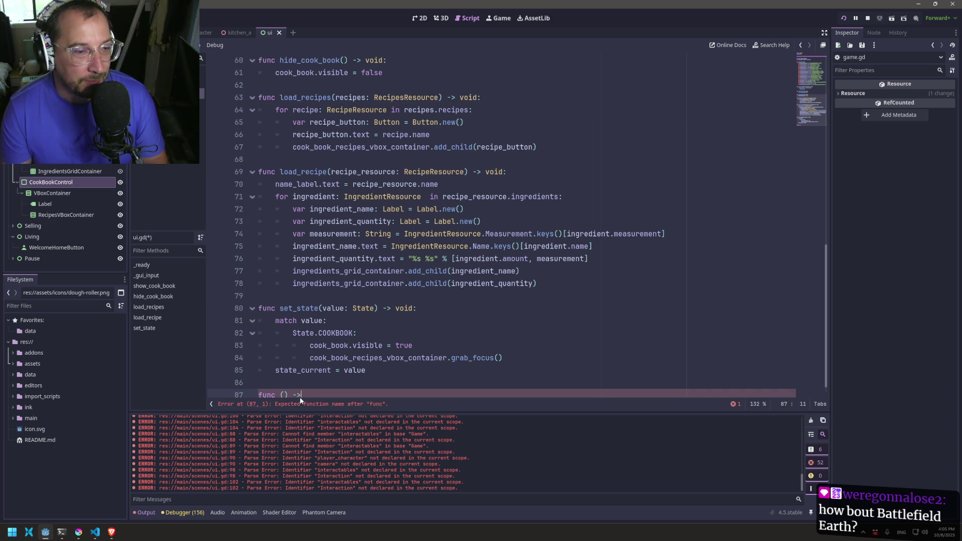
pyautogui.write(':')
pyautogui.press('Return')
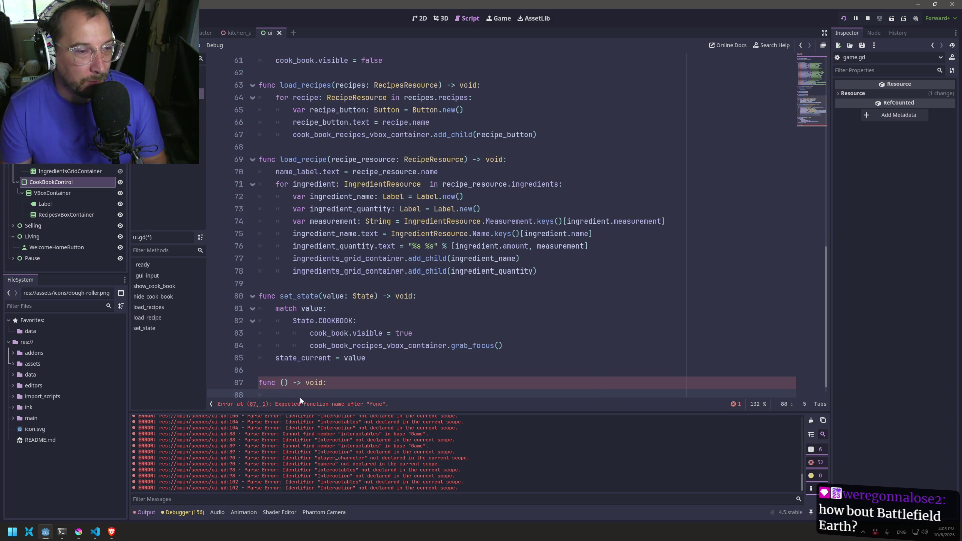
pyautogui.write('pass')
pyautogui.press('Return')
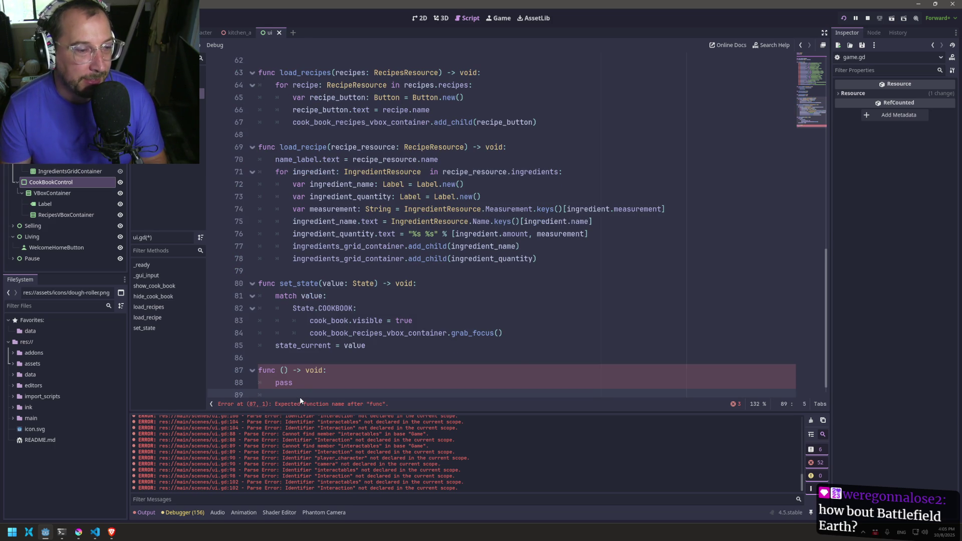
pyautogui.press('Return')
pyautogui.write('func () ->')
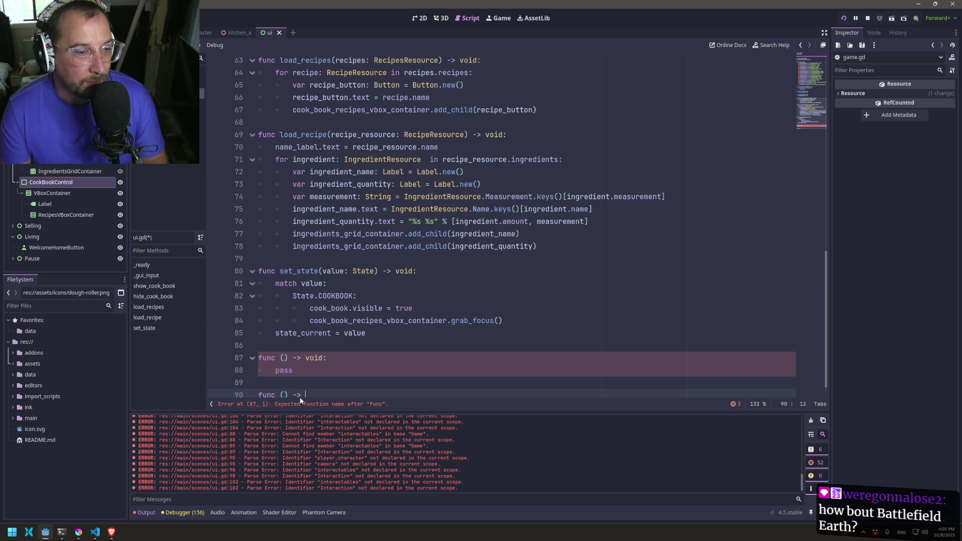
pyautogui.write(':')
pyautogui.press('Return')
pyautogui.write('pass')
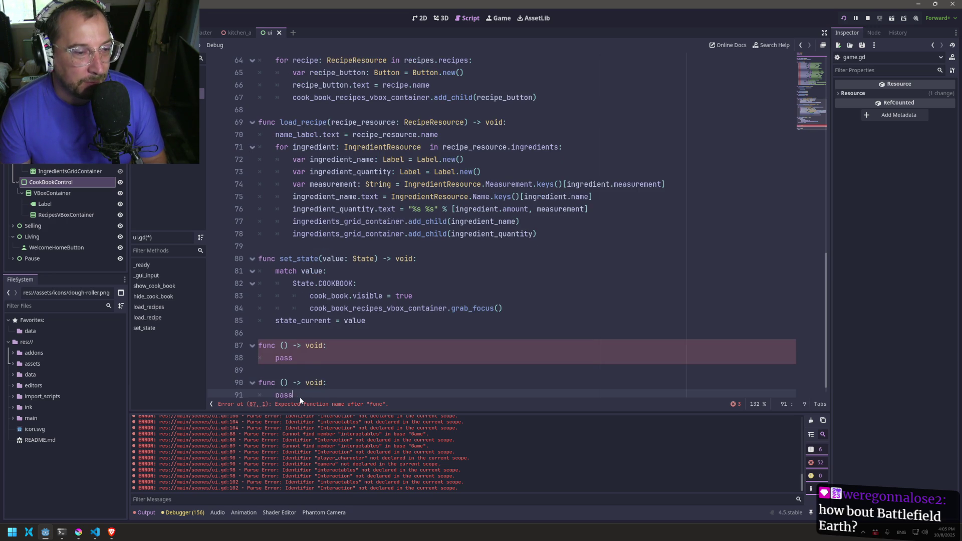
pyautogui.press('Return')
pyautogui.press('BackSpace')
# - Add a third empty func stub to ui.gd, then go back to game.gd
pyautogui.press('Return')
pyautogui.write('fuin')
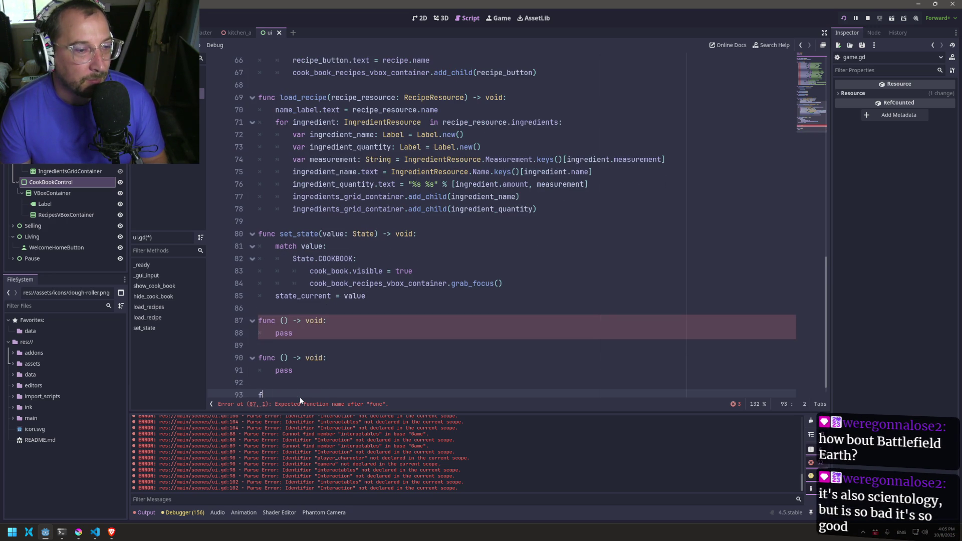
pyautogui.press('BackSpace')
pyautogui.press('BackSpace')
pyautogui.write('nc (')
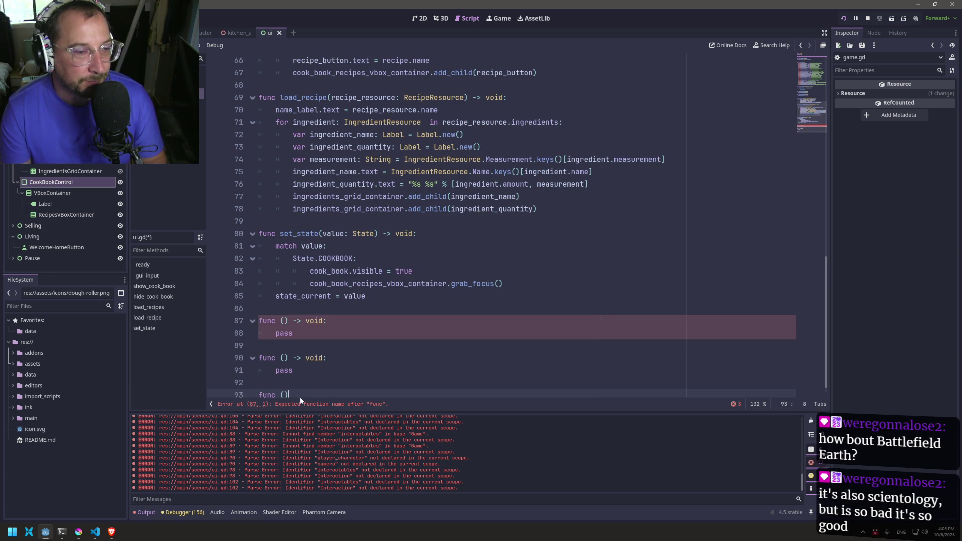
pyautogui.write(':')
pyautogui.press('Return')
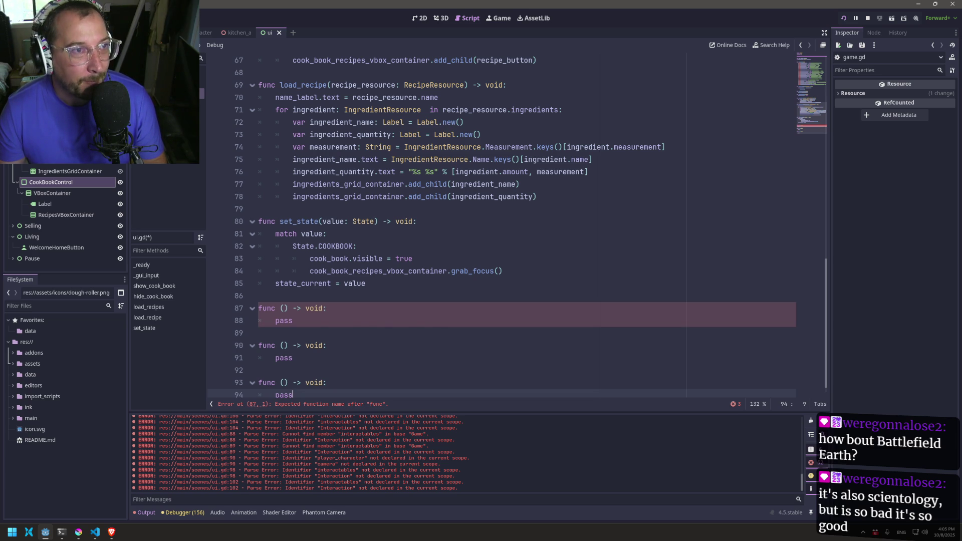
pyautogui.hotkey('alt', 'Left')
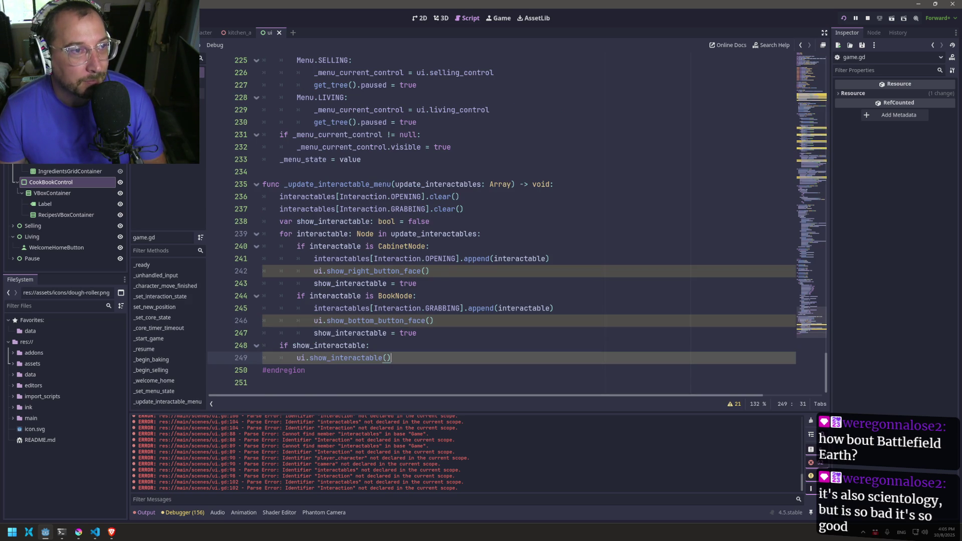
# - Name the third stub in ui.gd show_interactable
pyautogui.hotkey('alt', 'Right')
pyautogui.press('Up')
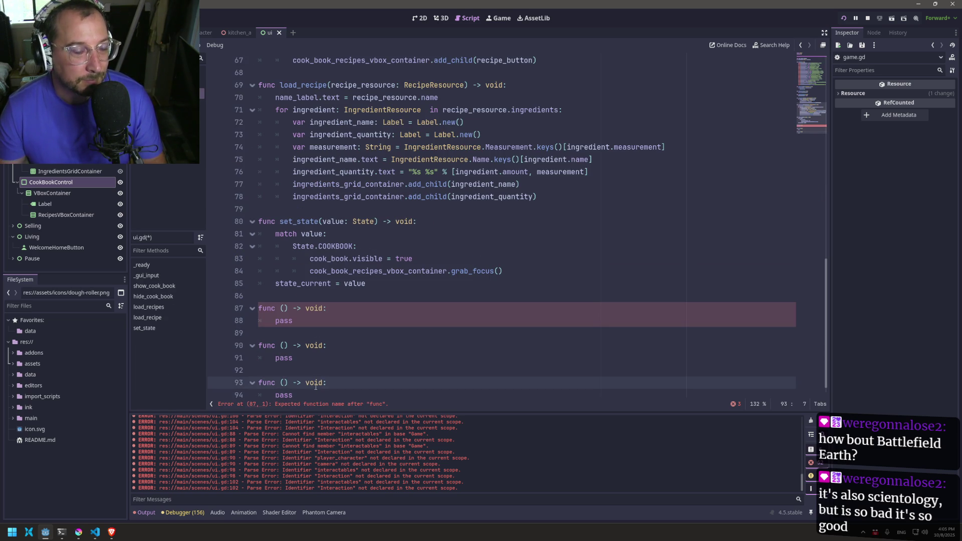
pyautogui.write('show_interav')
pyautogui.press('BackSpace')
pyautogui.write('ctable')
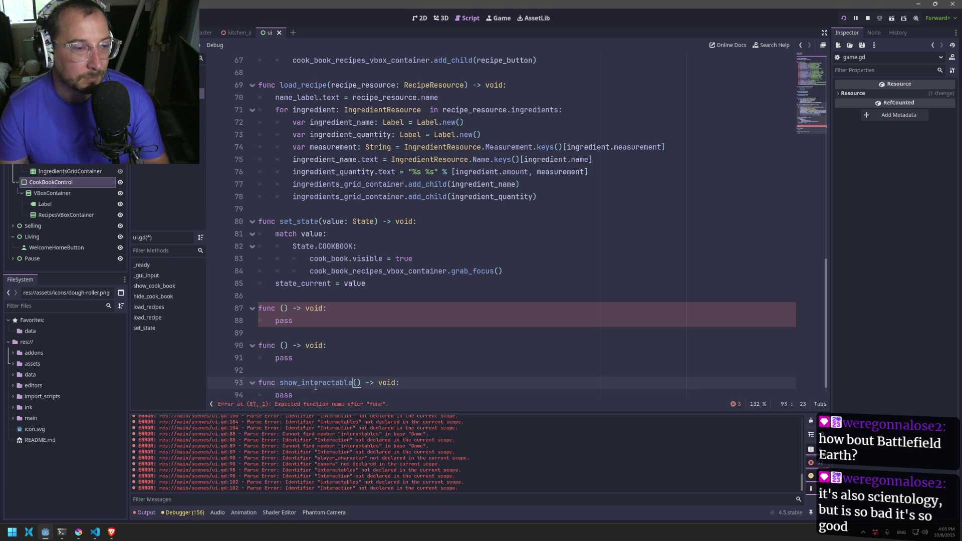
# - Paste the copied visibility code over pass, de-indent it, and drop the ui. prefix on line 94
pyautogui.press('Up')
pyautogui.press('Down')
pyautogui.press('Down')
pyautogui.press('BackSpace')
pyautogui.press('BackSpace')
pyautogui.press('BackSpace')
pyautogui.hotkey('ctrl', 'v')
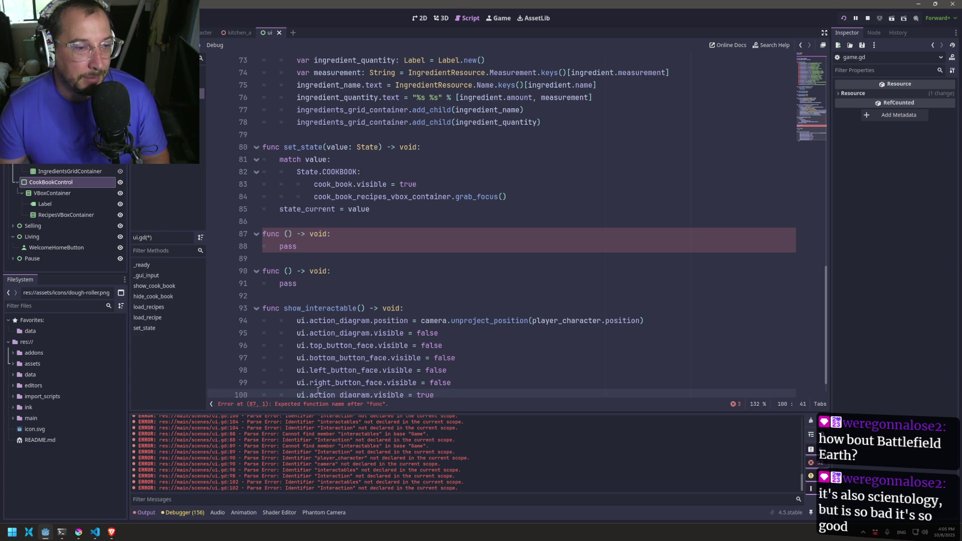
pyautogui.scroll(-1, 318, 390)
pyautogui.moveTo(434, 370); pyautogui.dragTo(220, 307)
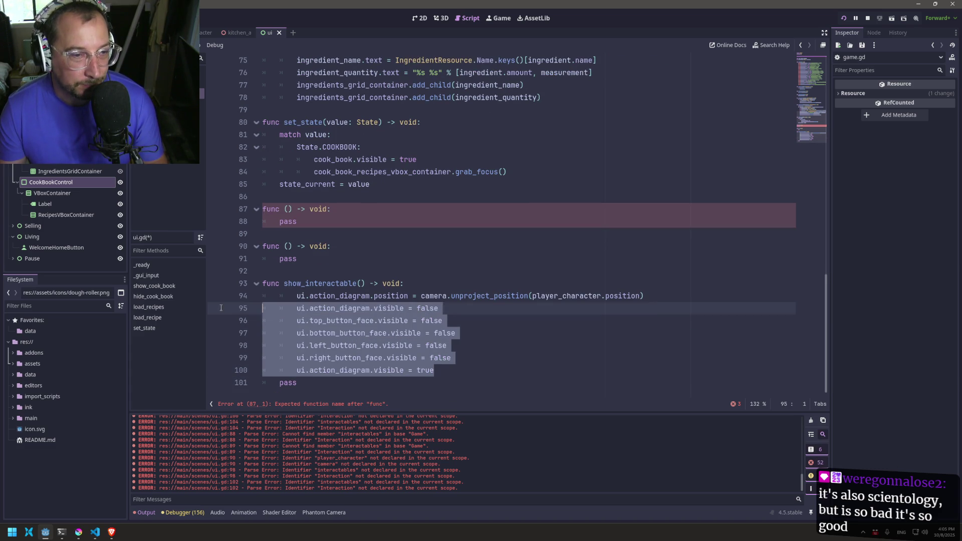
pyautogui.hotkey('shift', 'Up')
pyautogui.hotkey('shift', 'Tab')
pyautogui.click(292, 296)
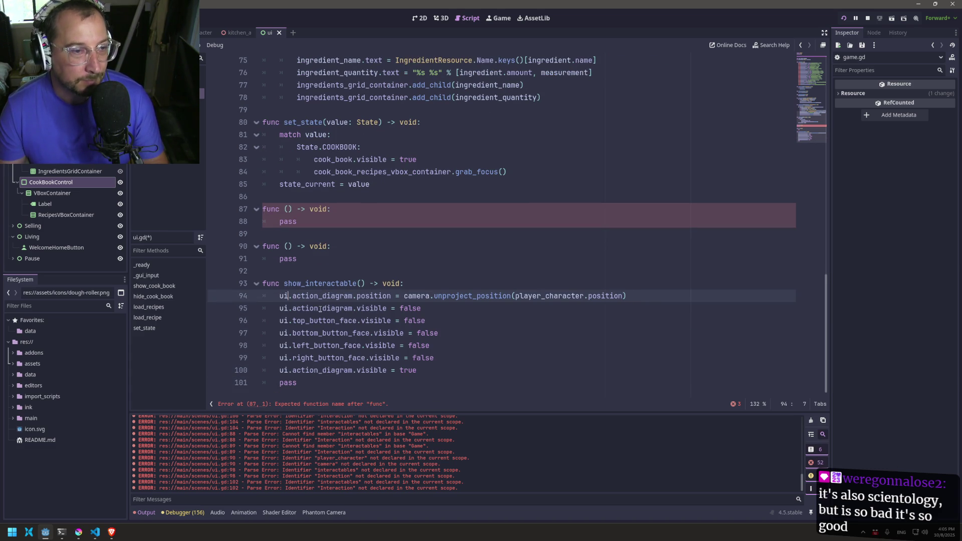
pyautogui.press('BackSpace')
pyautogui.press('BackSpace')
pyautogui.press('BackSpace')
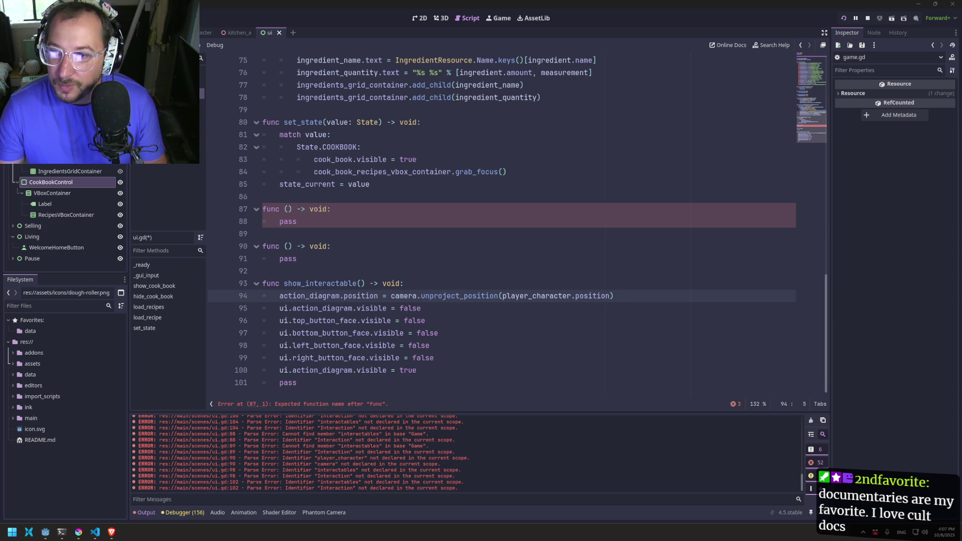
pyautogui.hotkey('alt', 'Tab')
pyautogui.click(300, 222)
pyautogui.click(285, 209)
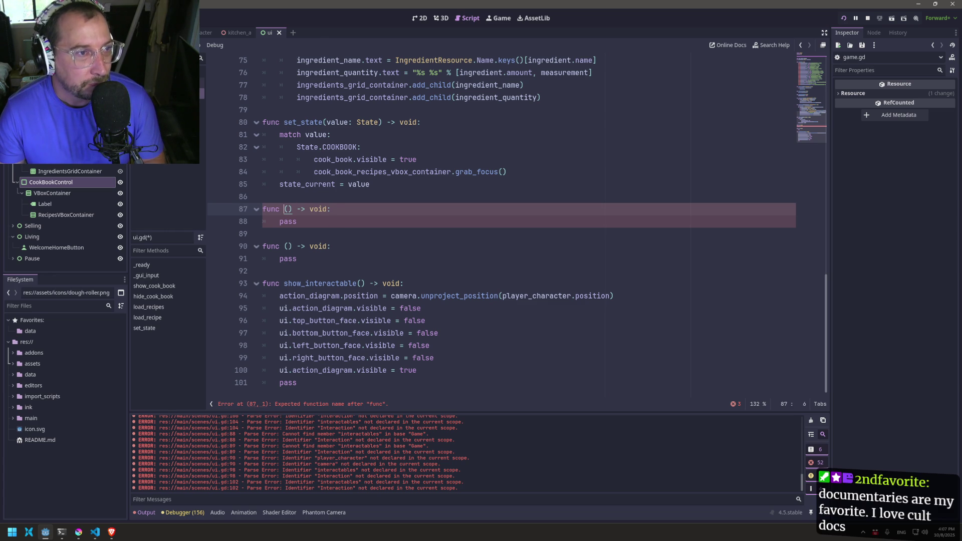
# - Name the first empty stub show_right_button_face, using the name copied from game.gd
pyautogui.click(202, 73)
pyautogui.scroll(5, 334, 210)
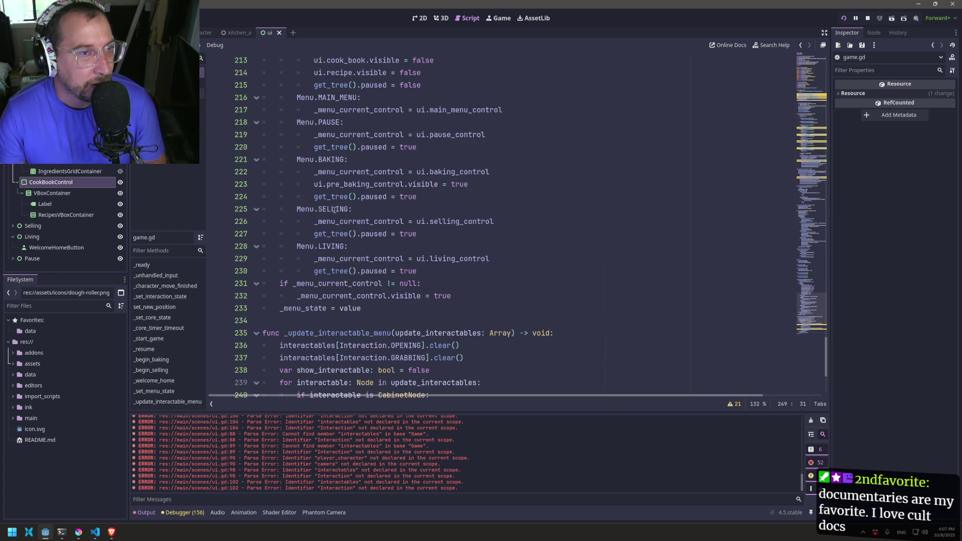
pyautogui.scroll(-5, 336, 214)
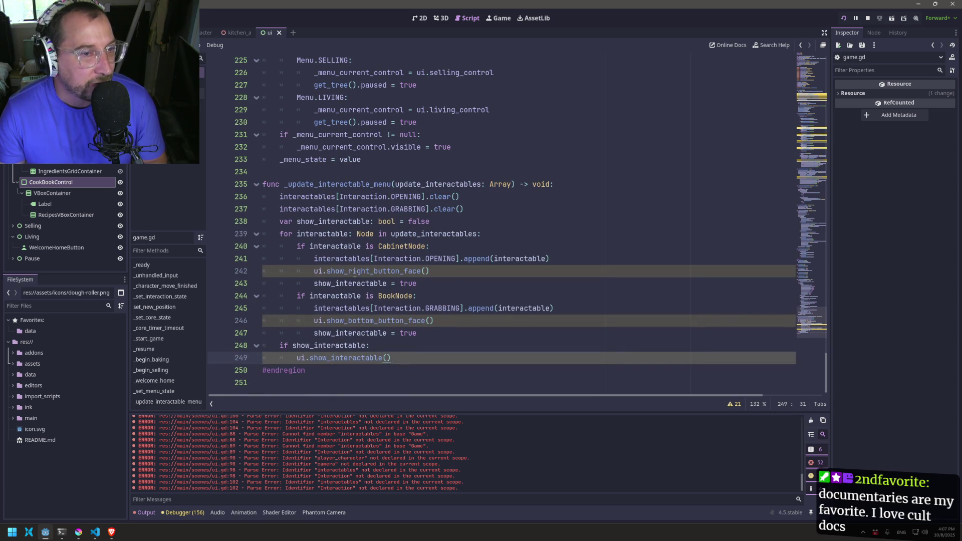
pyautogui.click(198, 94)
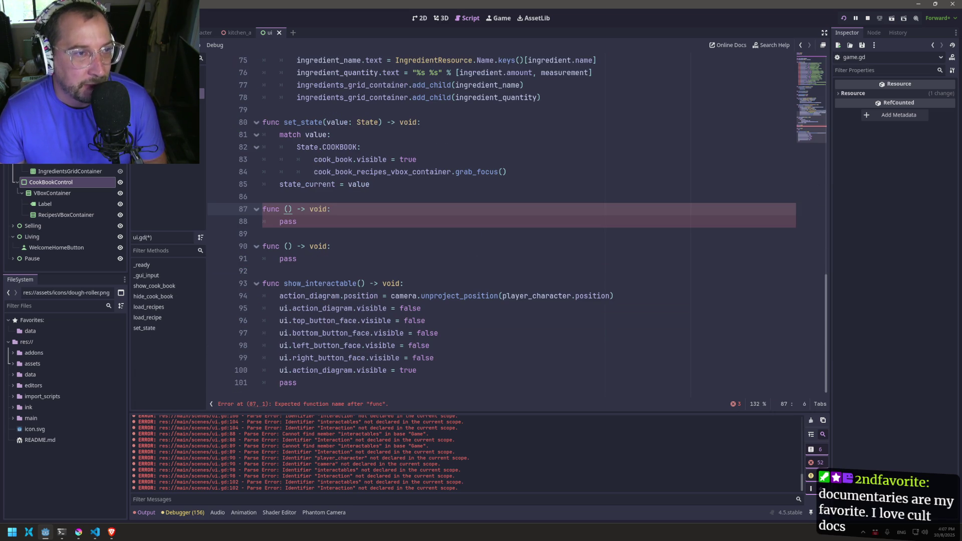
pyautogui.write('show_right_button_face')
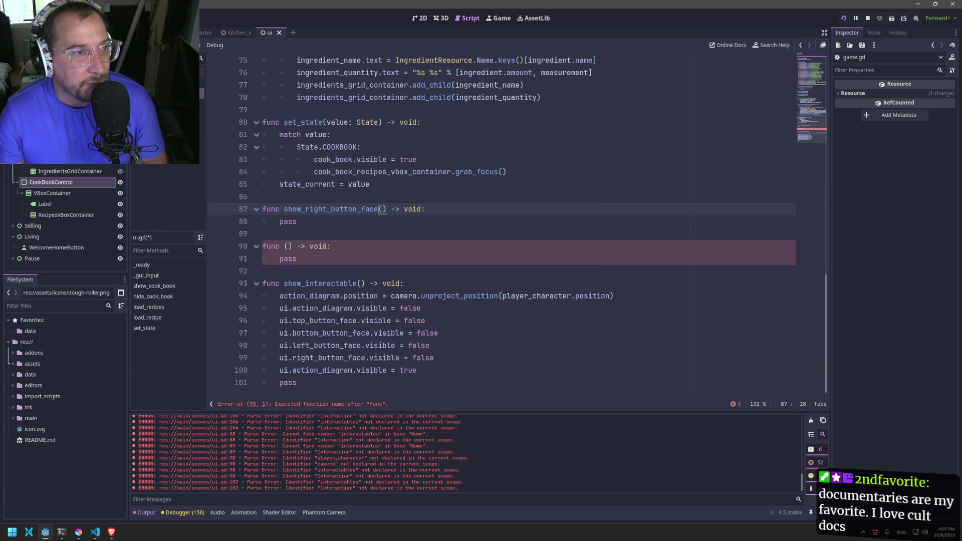
# - Name the second stub show_bottom_button_face, copying the name from game.gd's call
pyautogui.click(202, 73)
pyautogui.doubleClick(368, 320)
pyautogui.hotkey('ctrl', 'c')
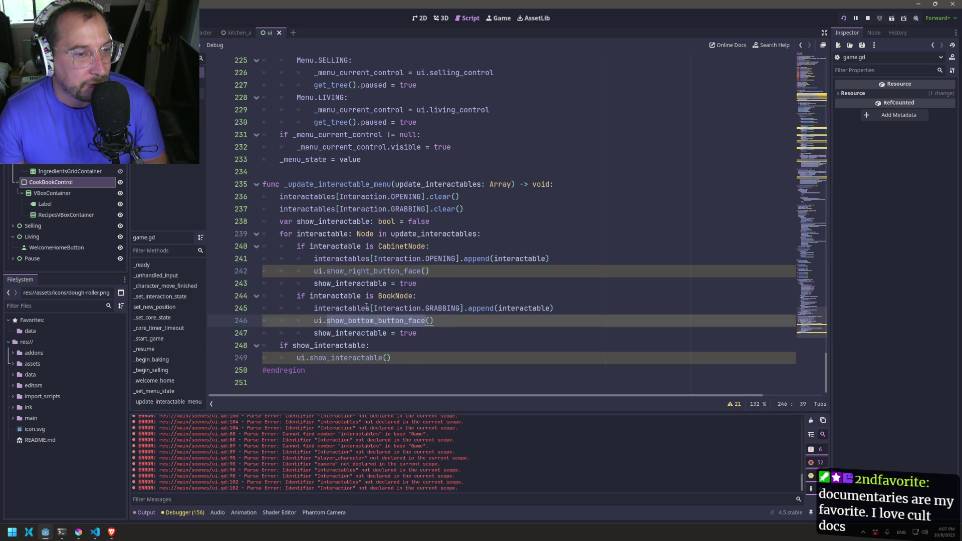
pyautogui.click(199, 93)
pyautogui.click(284, 247)
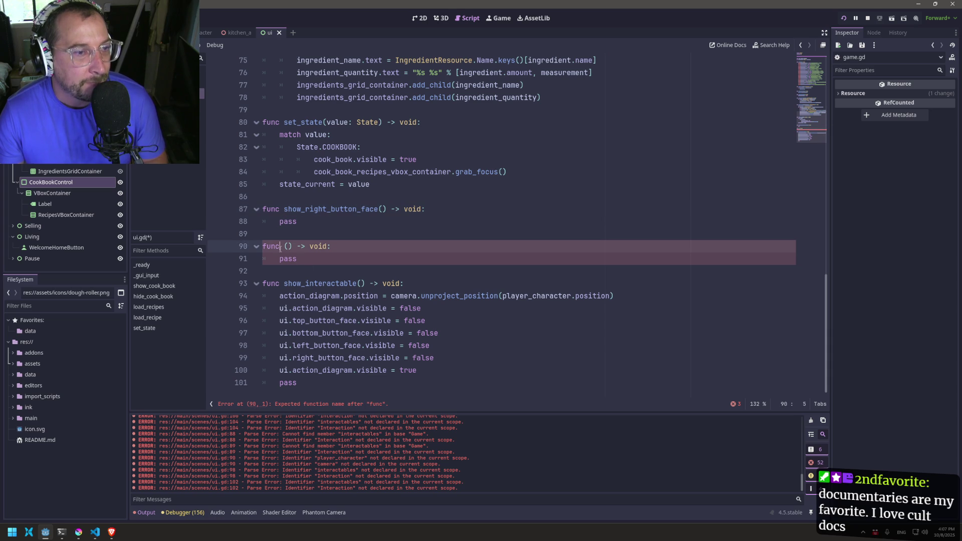
pyautogui.hotkey('ctrl', 'v')
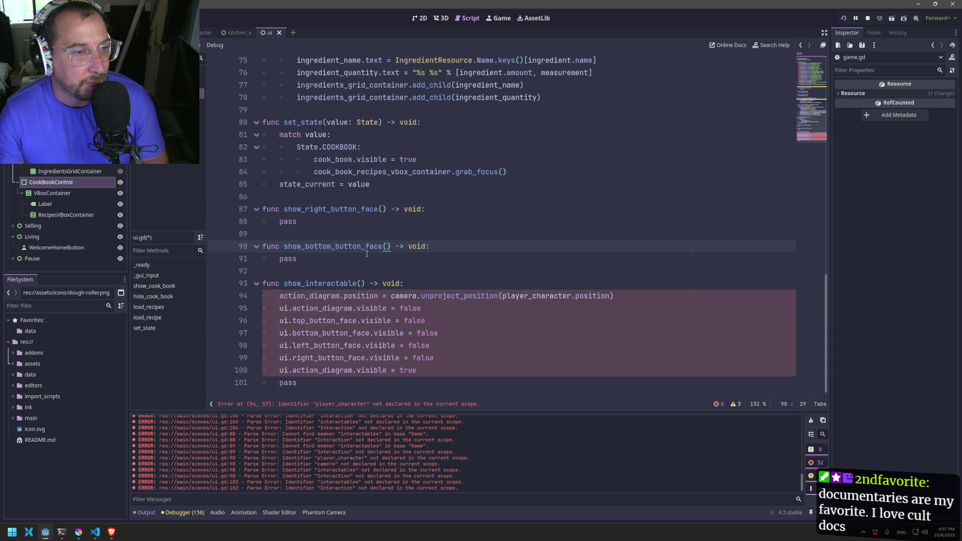
pyautogui.click(328, 277)
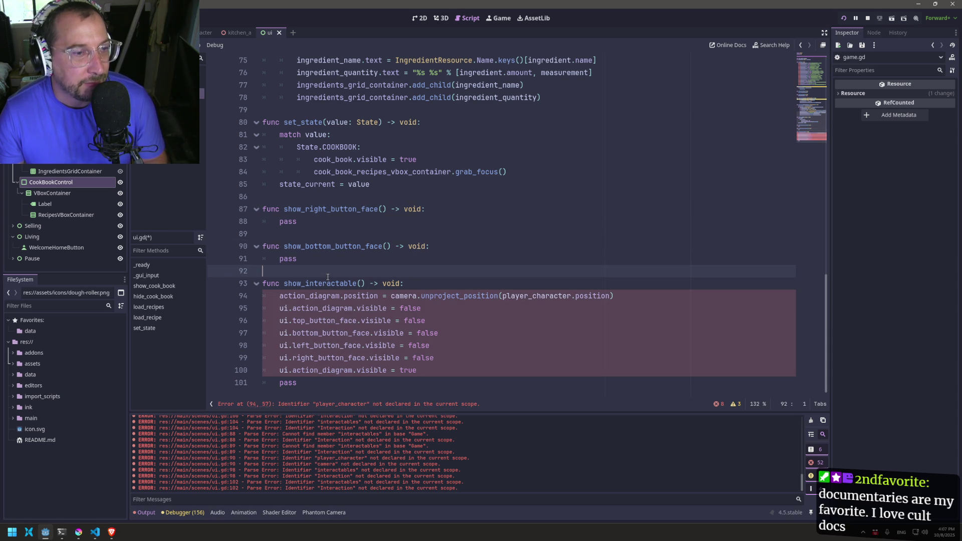
# - Delete the trailing pass at the end of show_interactable and save ui.gd
pyautogui.click(371, 358)
pyautogui.click(361, 382)
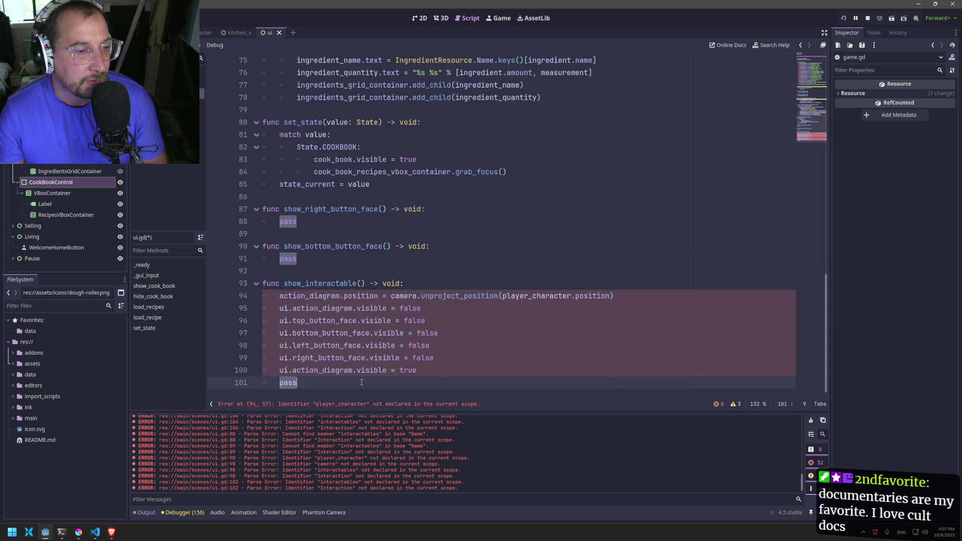
pyautogui.press('BackSpace')
pyautogui.press('BackSpace')
pyautogui.press('BackSpace')
pyautogui.press('BackSpace')
pyautogui.hotkey('ctrl', 's')
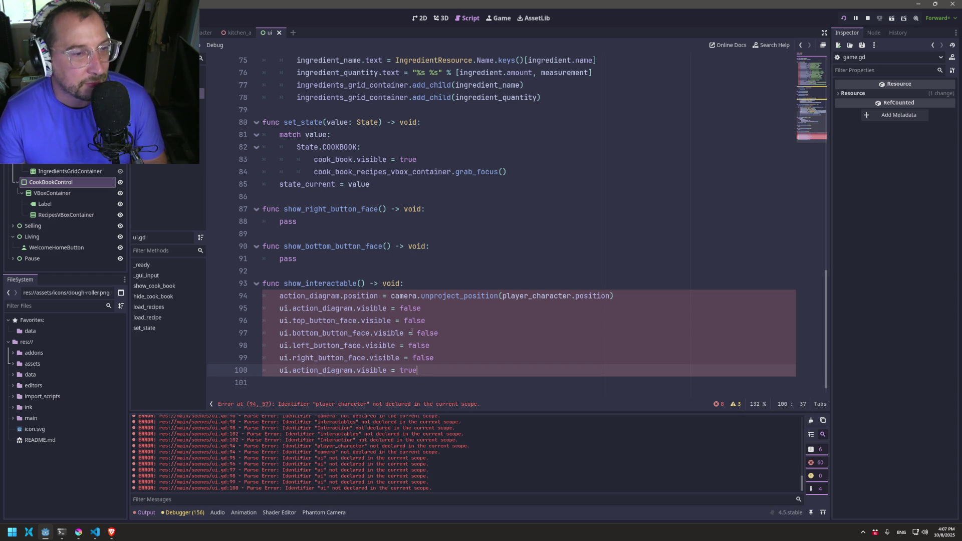
# - Remove the ui. prefix from lines 95–100 of show_interactable and save ui.gd
pyautogui.moveTo(426, 369)
pyautogui.mouseDown()
pyautogui.moveTo(322, 346)
pyautogui.moveTo(264, 283)
pyautogui.moveTo(257, 302)
pyautogui.mouseUp()
pyautogui.doubleClick(284, 309)
pyautogui.press('Delete')
pyautogui.press('Delete')
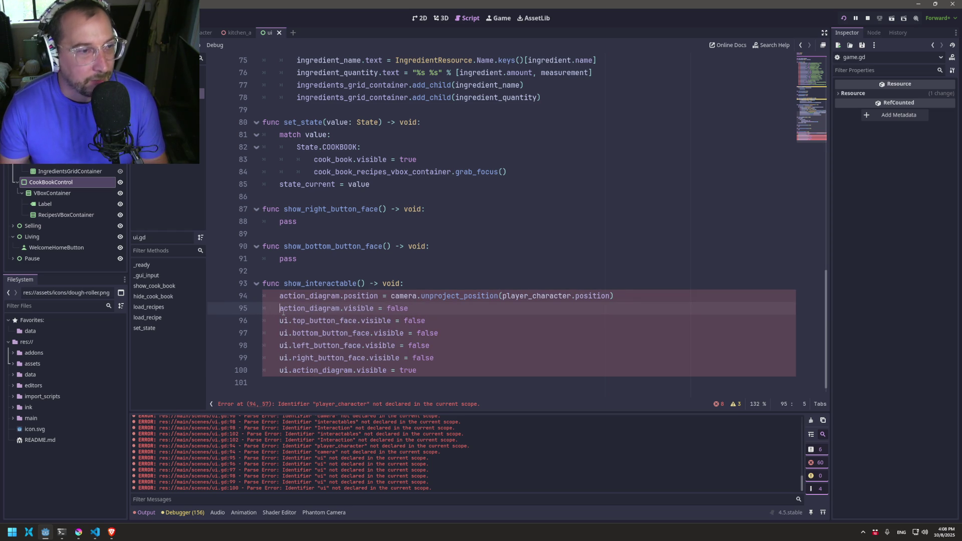
pyautogui.press('Down')
pyautogui.press('BackSpace')
pyautogui.press('BackSpace')
pyautogui.press('Delete')
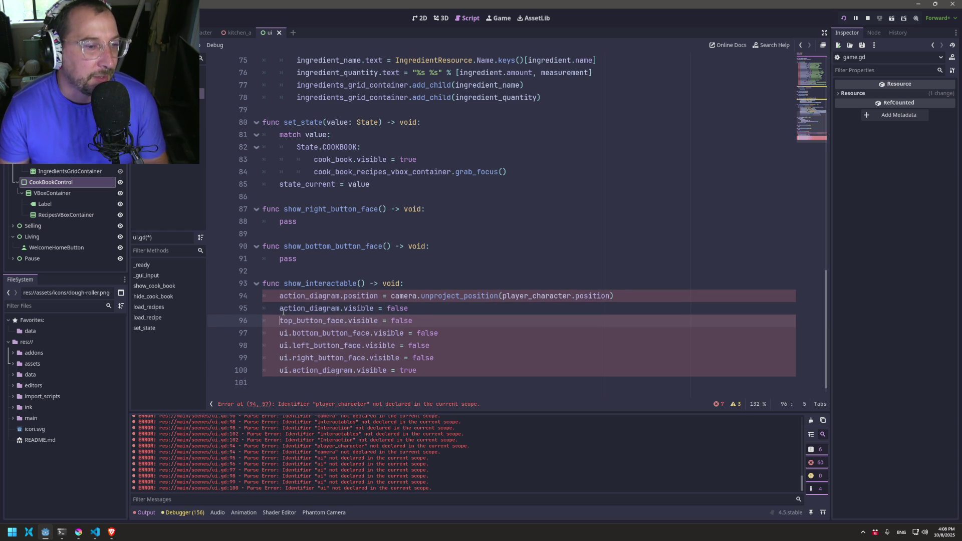
pyautogui.press('Down')
pyautogui.press('Delete')
pyautogui.press('Delete')
pyautogui.press('Delete')
pyautogui.press('Down')
pyautogui.press('Delete')
pyautogui.press('Delete')
pyautogui.press('Delete')
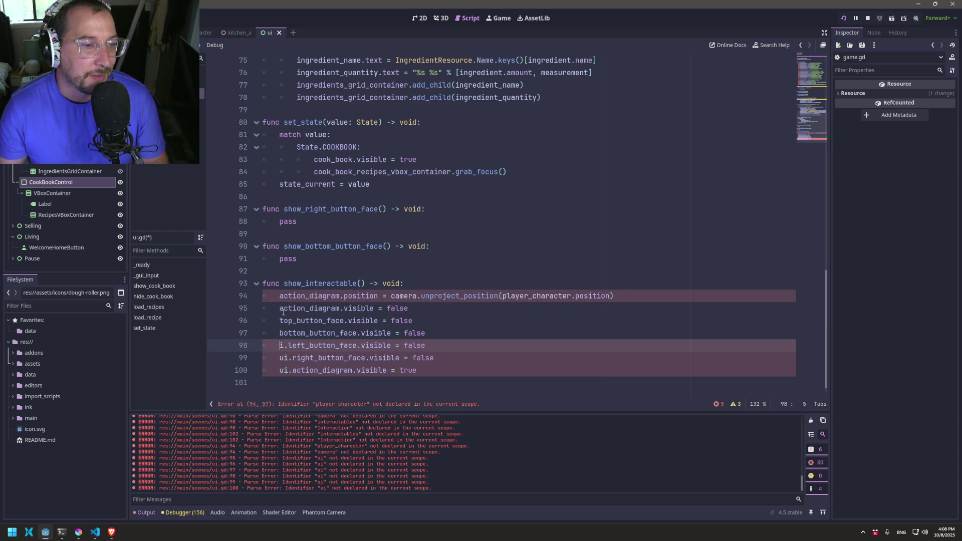
pyautogui.press('Down')
pyautogui.press('Delete')
pyautogui.press('Delete')
pyautogui.press('Delete')
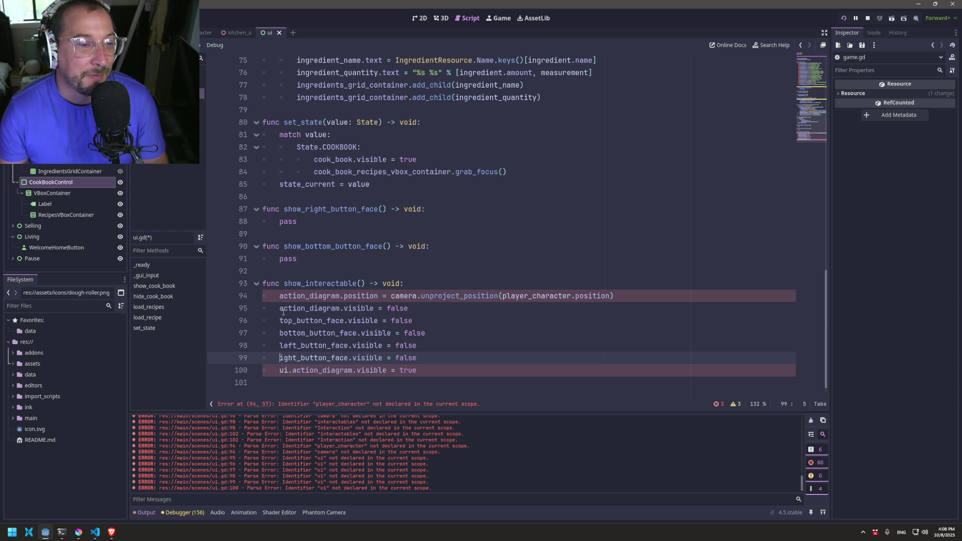
pyautogui.press('Delete')
pyautogui.write('r')
pyautogui.press('Left')
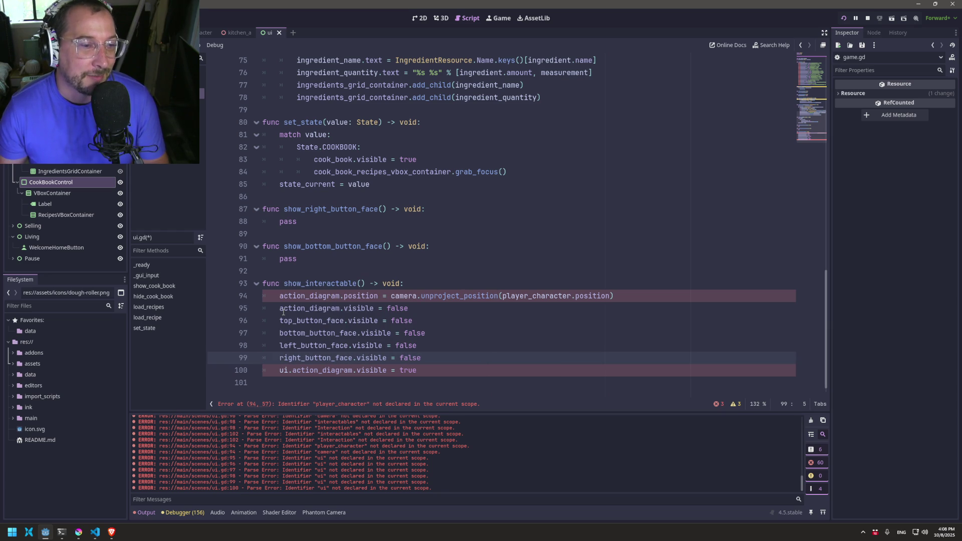
pyautogui.hotkey('ctrl', 'z')
pyautogui.hotkey('ctrl', 'z')
pyautogui.press('Delete')
pyautogui.press('Delete')
pyautogui.press('Delete')
pyautogui.press('Down')
pyautogui.press('Delete')
pyautogui.press('Delete')
pyautogui.press('Delete')
pyautogui.hotkey('ctrl', 's')
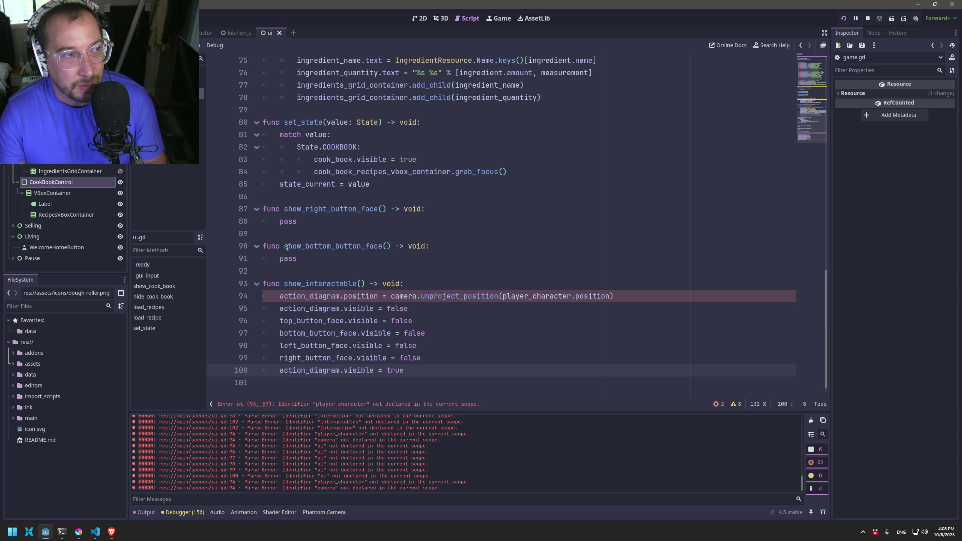
pyautogui.click(401, 302)
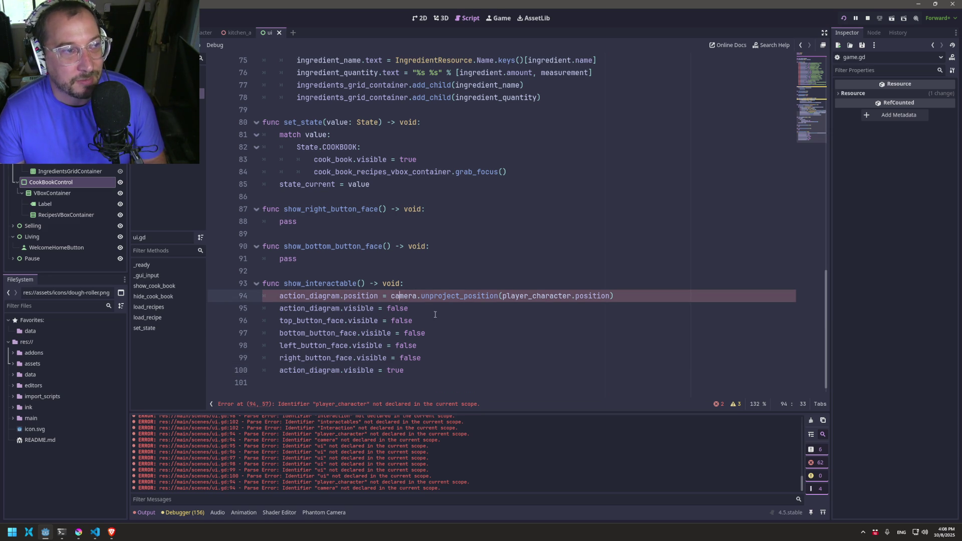
pyautogui.click(415, 372)
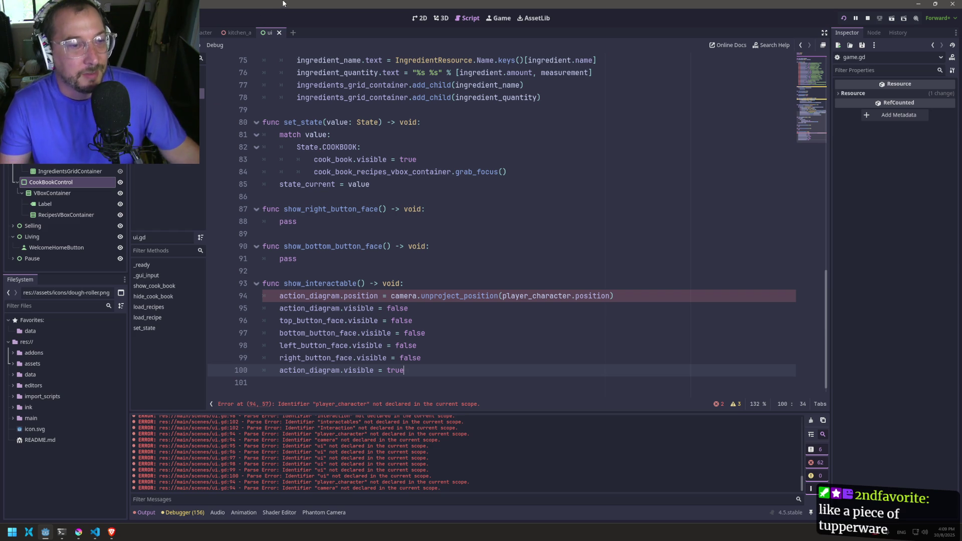
# - Replace pass in show_bottom_button_face with bottom_button_face.visible = true
pyautogui.doubleClick(293, 221)
pyautogui.scroll(20, 320, 140)
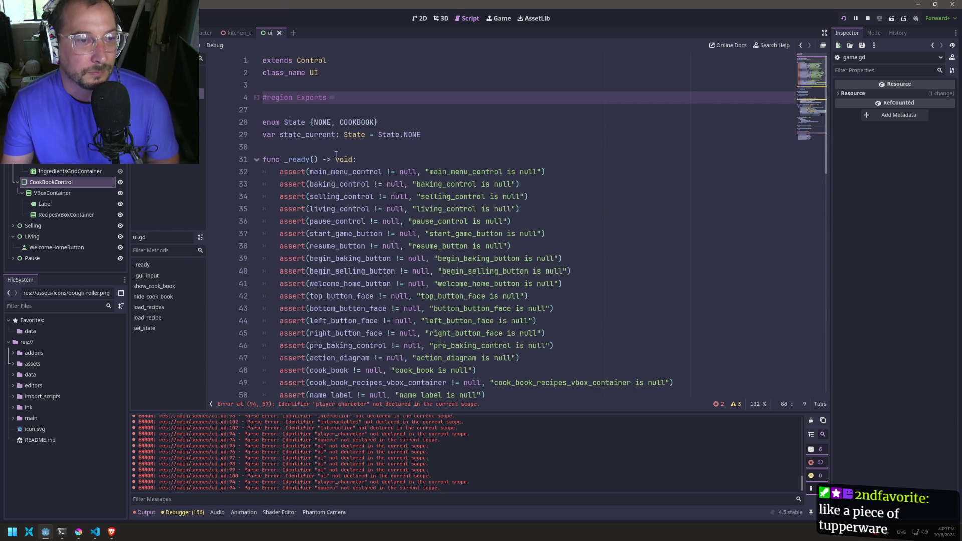
pyautogui.scroll(-4, 337, 165)
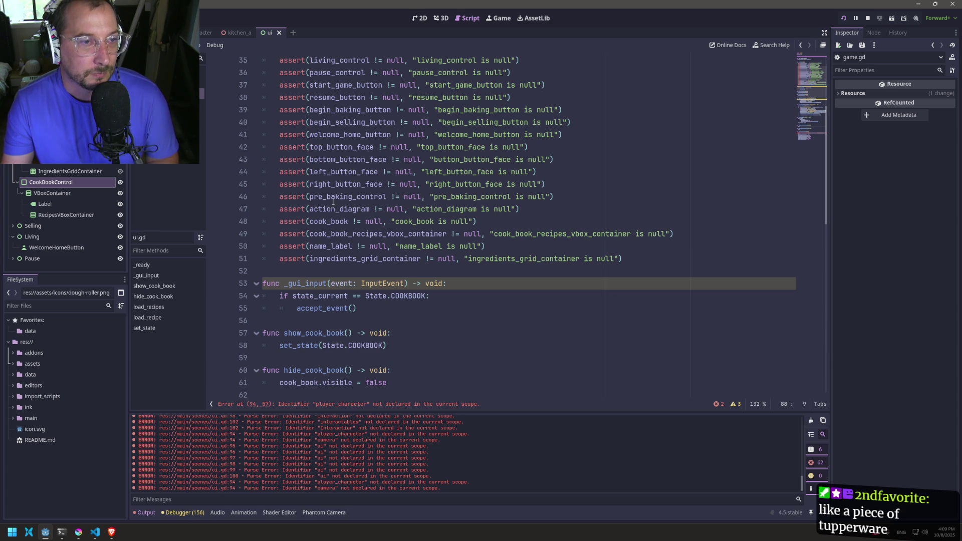
pyautogui.doubleClick(340, 160)
pyautogui.scroll(-6, 328, 204)
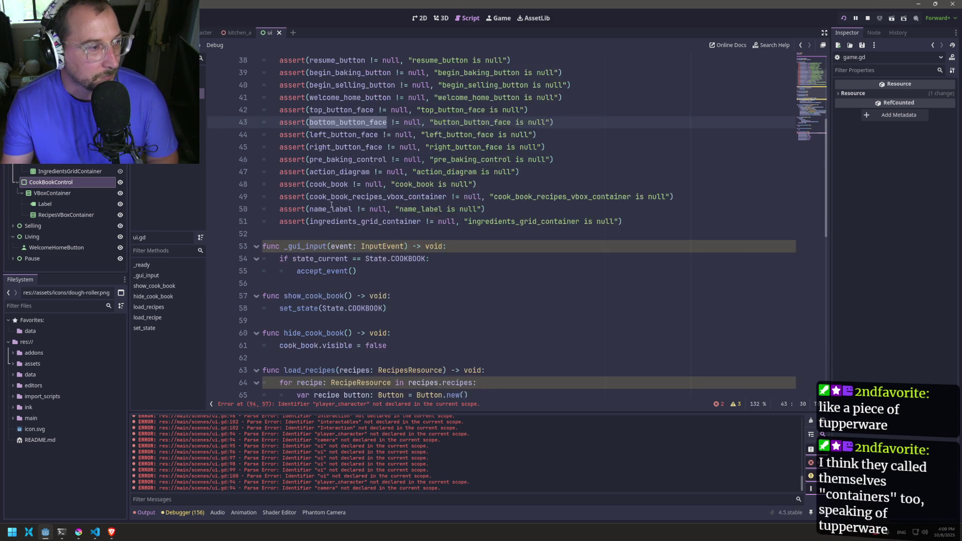
pyautogui.scroll(-3, 336, 209)
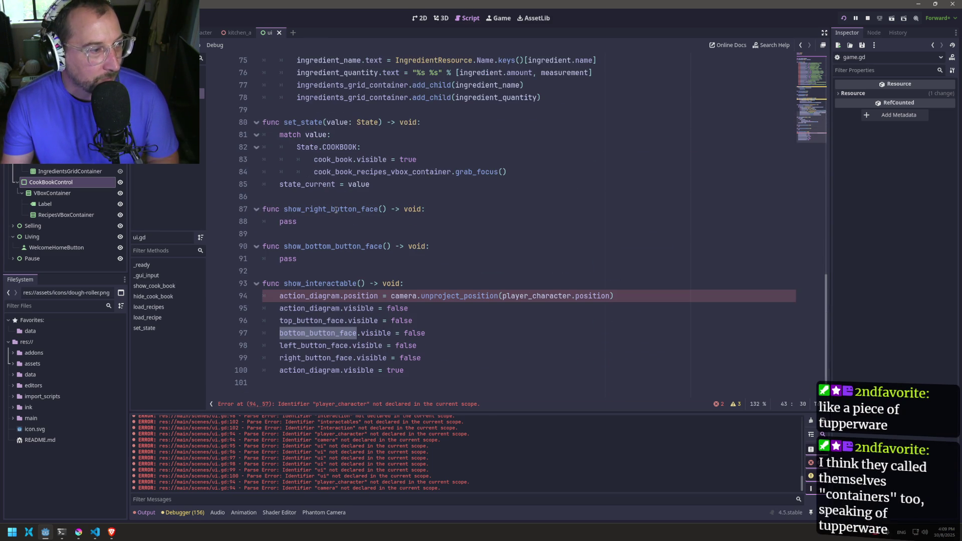
pyautogui.click(303, 269)
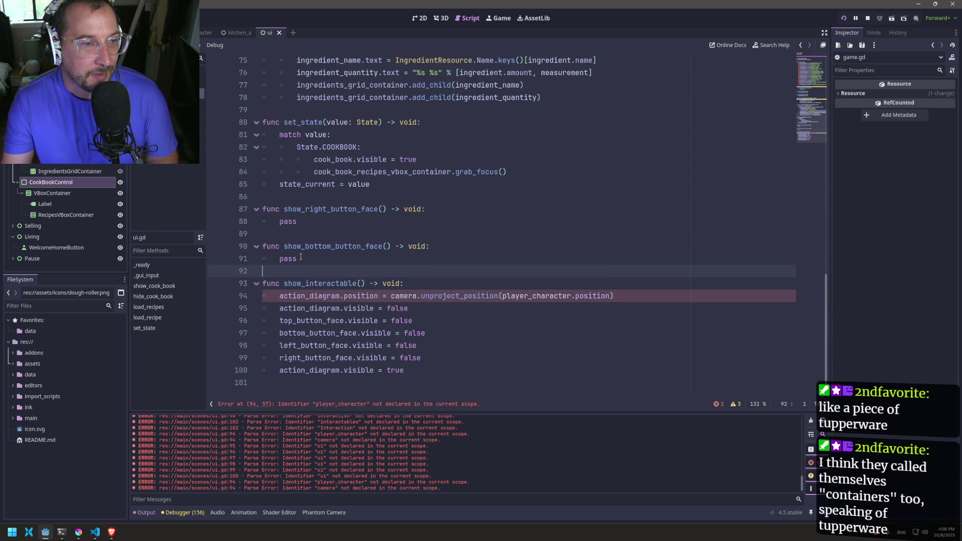
pyautogui.doubleClick(301, 257)
pyautogui.press('BackSpace')
pyautogui.write('bottom_button_face')
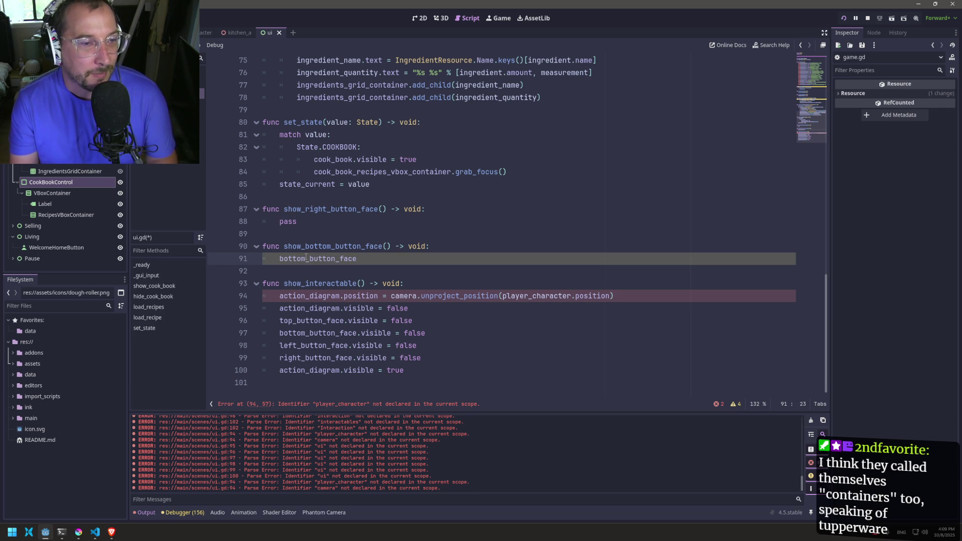
pyautogui.hotkey('ctrl', 'z')
pyautogui.hotkey('ctrl', 'z')
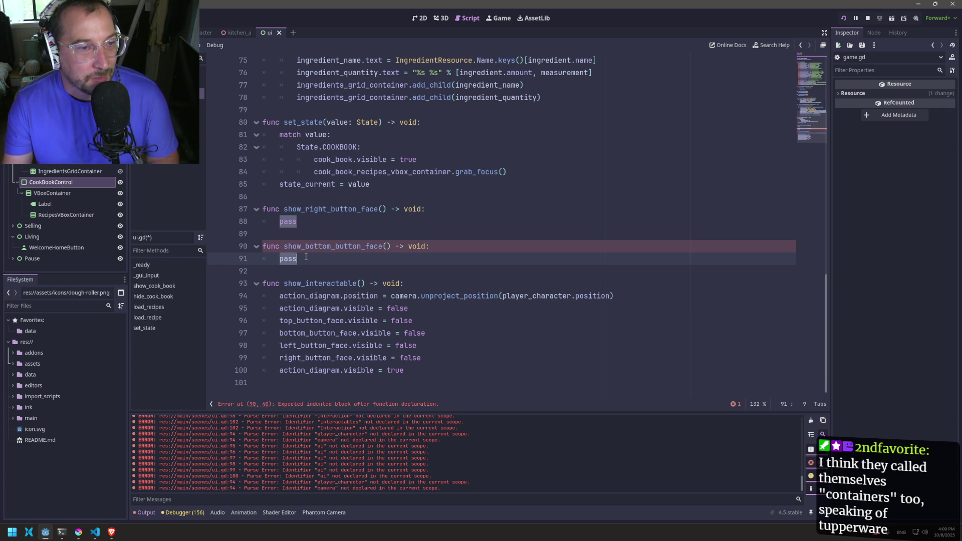
pyautogui.hotkey('ctrl', 'shift', 'z')
pyautogui.hotkey('ctrl', 'shift', 'z')
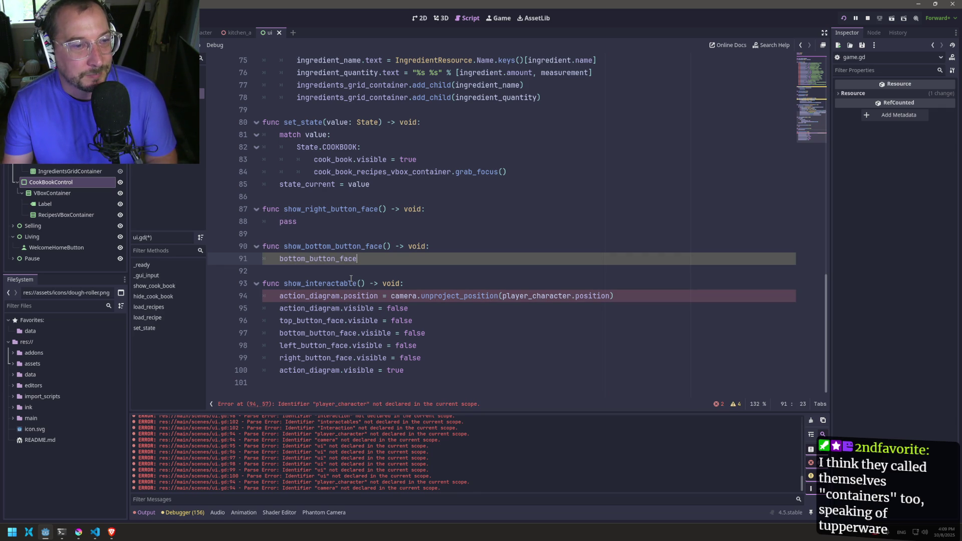
pyautogui.hotkey('ctrl', 'z')
pyautogui.hotkey('ctrl', 'z')
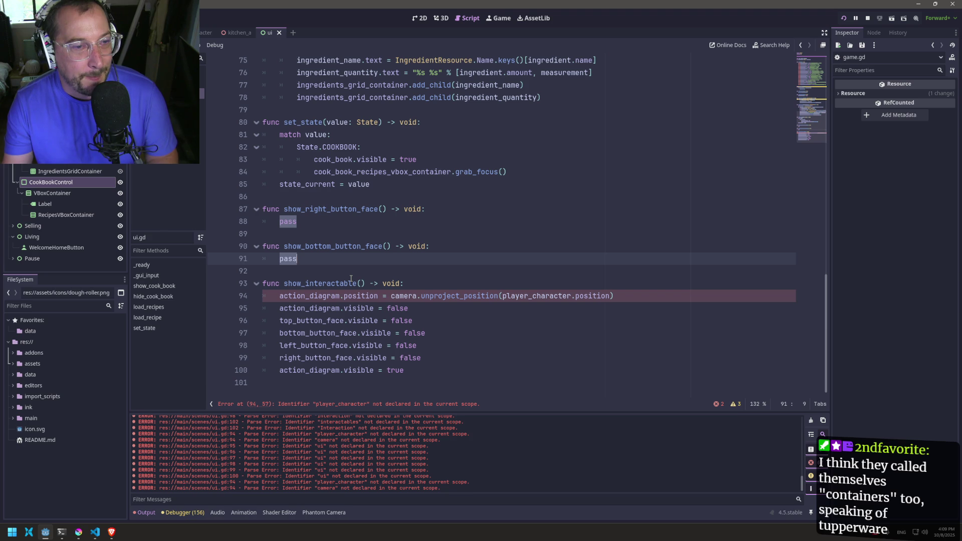
pyautogui.hotkey('ctrl', 'shift', 'z')
pyautogui.hotkey('ctrl', 'shift', 'z')
pyautogui.write('.')
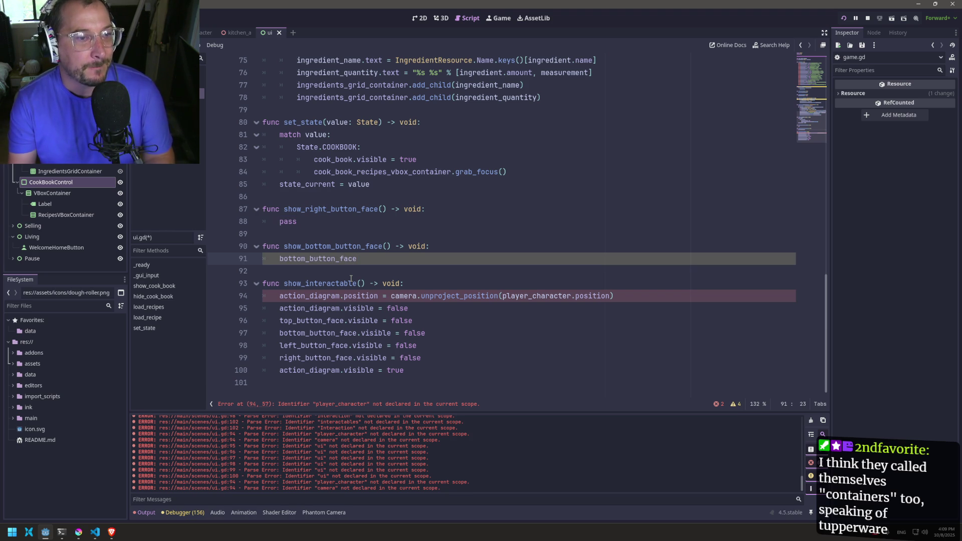
pyautogui.write('visib')
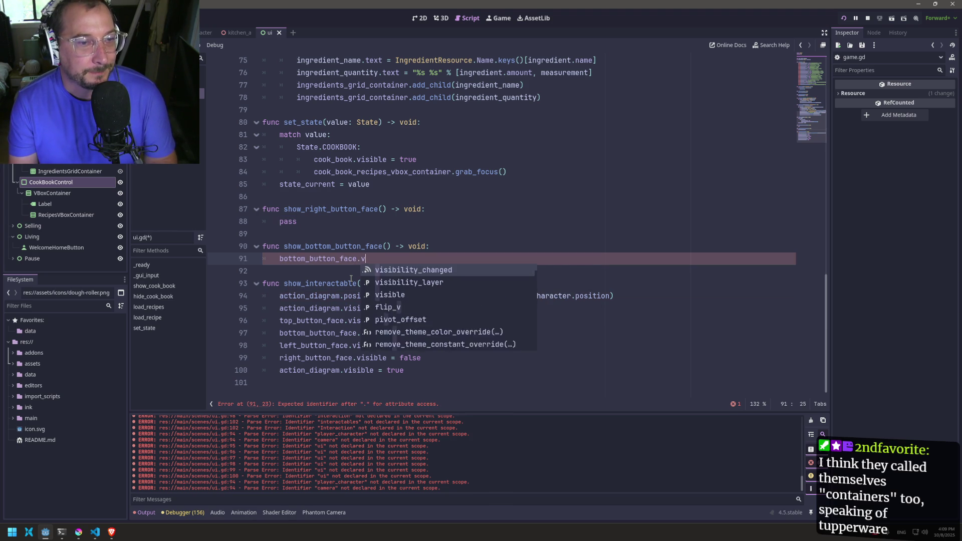
pyautogui.write('le ')
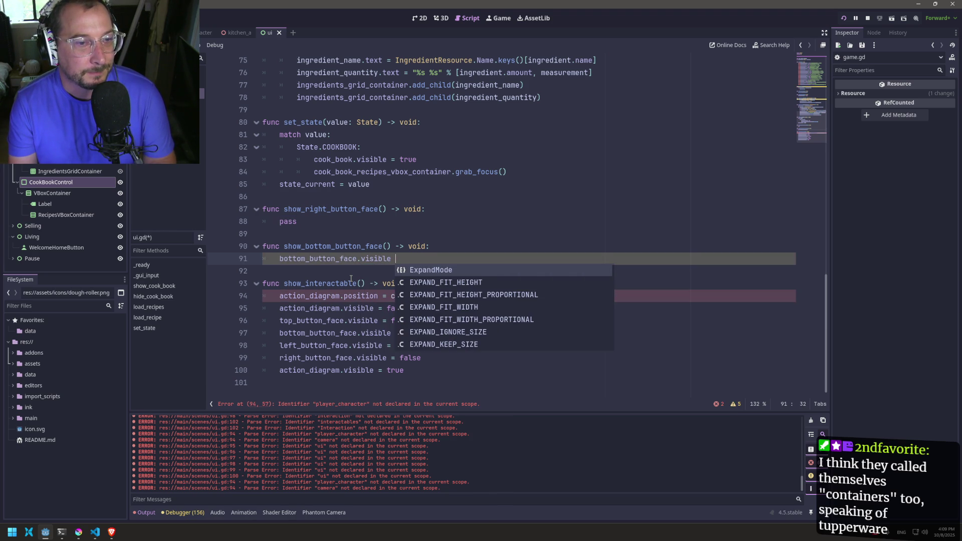
pyautogui.write('= tu')
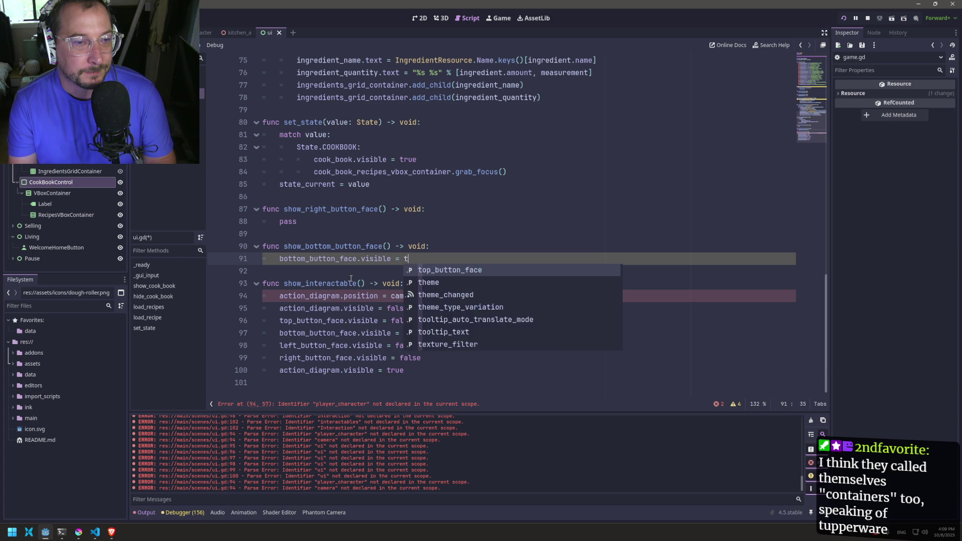
pyautogui.press('BackSpace')
pyautogui.write('rue')
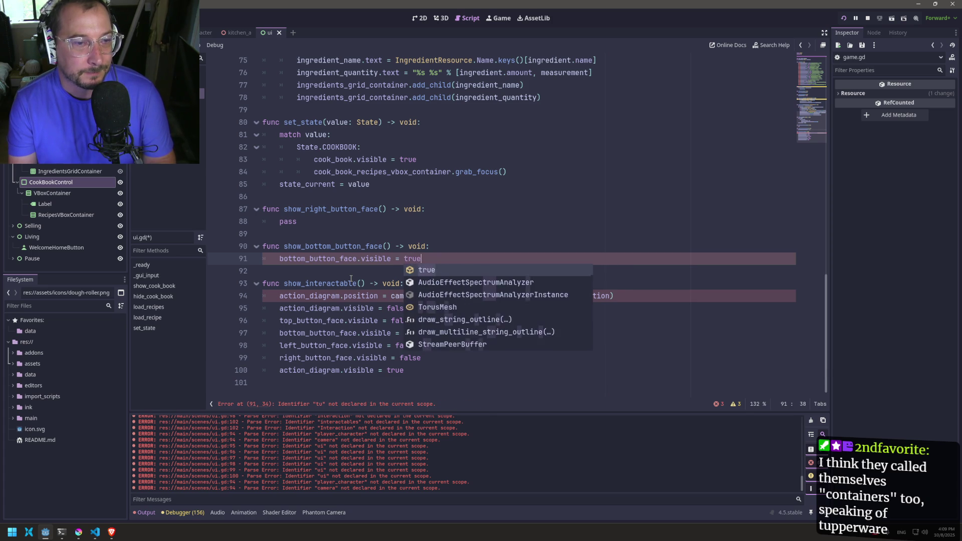
# - Add a value: bool parameter, assign value instead of true, and save ui.gd
pyautogui.click(389, 246)
pyautogui.write('value: bool')
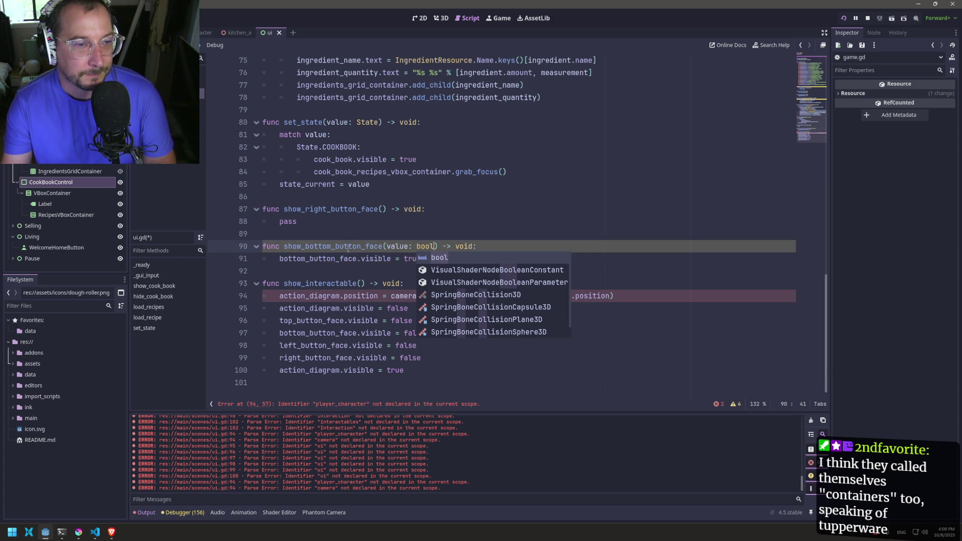
pyautogui.press('Left')
pyautogui.press('Left')
pyautogui.press('Left')
pyautogui.doubleClick(400, 246)
pyautogui.hotkey('ctrl', 'c')
pyautogui.doubleClick(412, 259)
pyautogui.hotkey('ctrl', 'v')
pyautogui.hotkey('ctrl', 's')
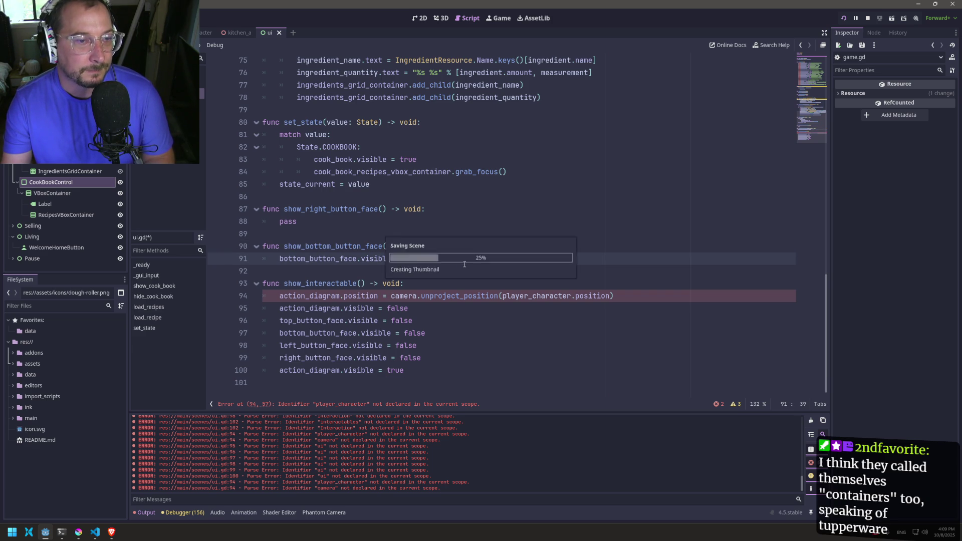
pyautogui.moveTo(465, 264); pyautogui.dragTo(249, 244)
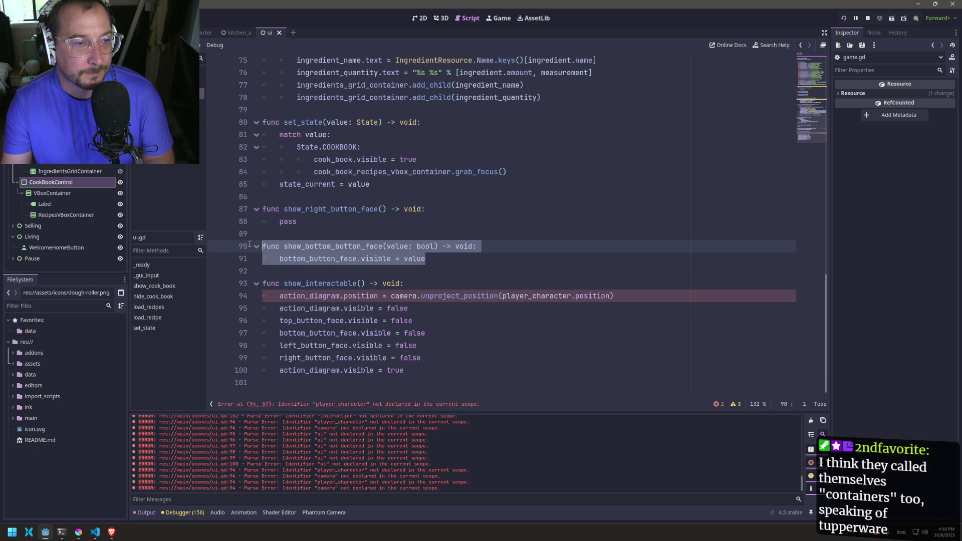
pyautogui.moveTo(387, 246); pyautogui.dragTo(435, 246)
# - Give show_right_button_face a value: bool parameter
pyautogui.click(380, 209)
pyautogui.hotkey('ctrl', 'v')
pyautogui.scroll(20, 387, 214)
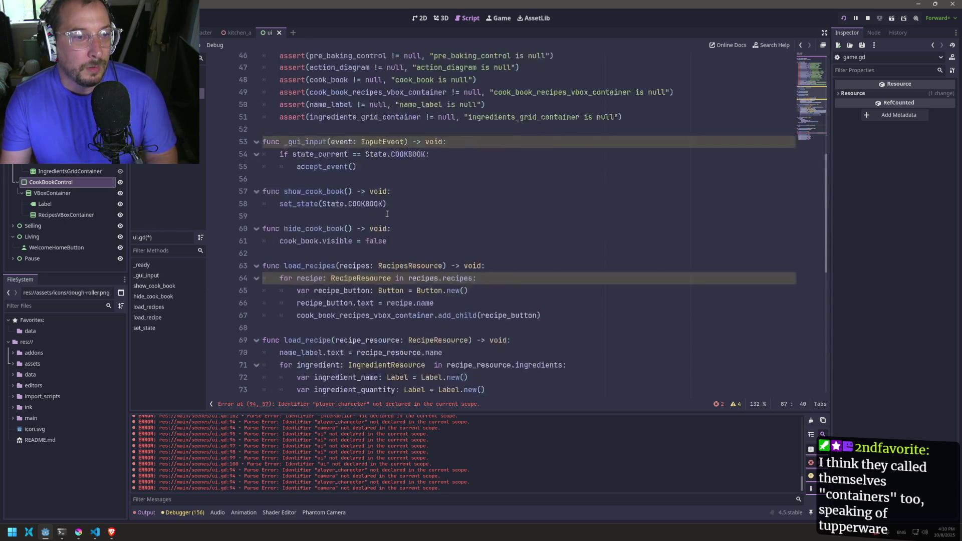
pyautogui.scroll(-2, 355, 231)
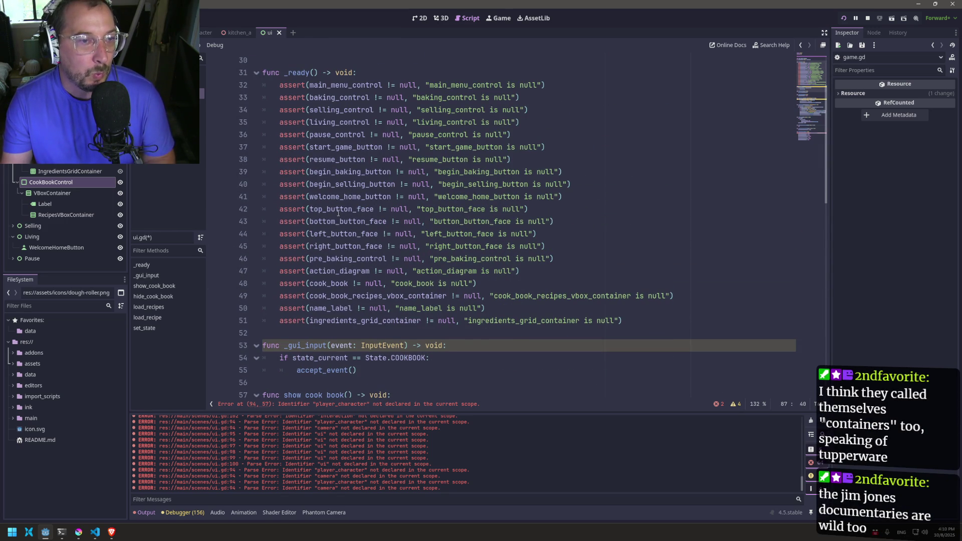
# - Replace show_right_button_face's pass with a right_button_face.visible assignment
pyautogui.doubleClick(338, 259)
pyautogui.doubleClick(343, 246)
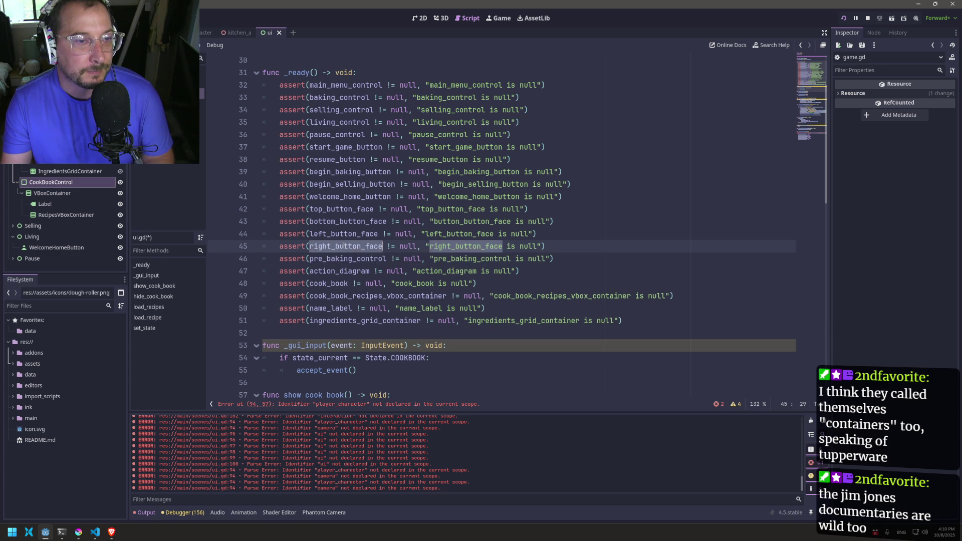
pyautogui.scroll(-2, 348, 245)
pyautogui.scroll(-13, 348, 245)
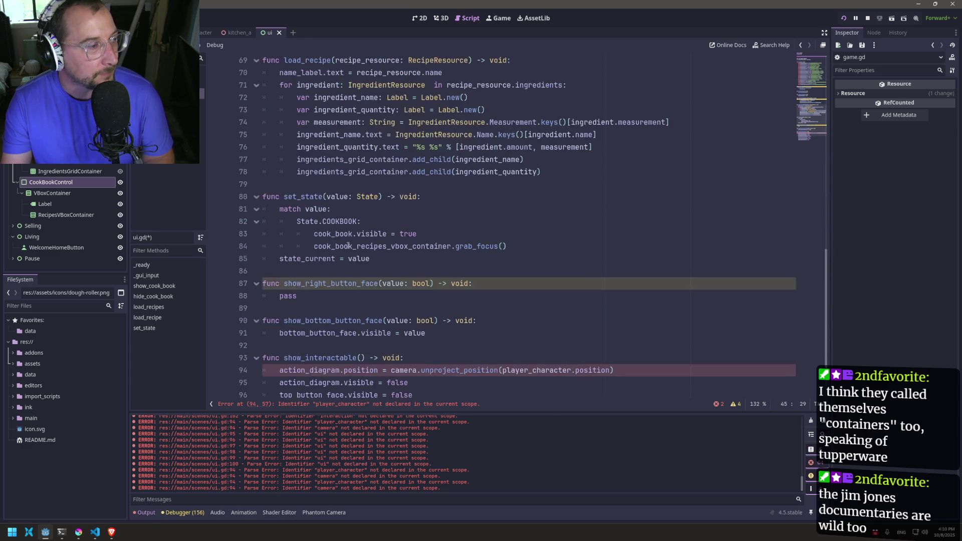
pyautogui.doubleClick(296, 225)
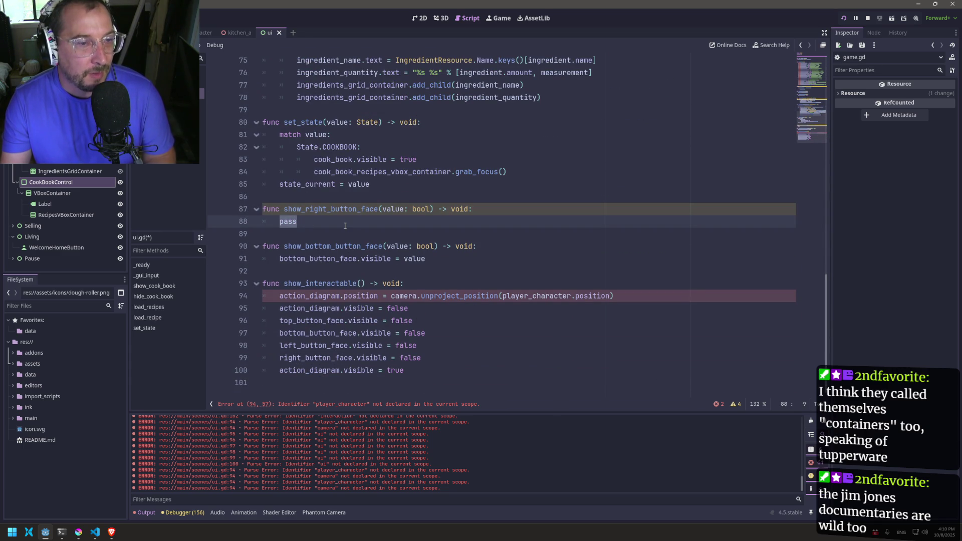
pyautogui.hotkey('ctrl', 'v')
pyautogui.write('.v')
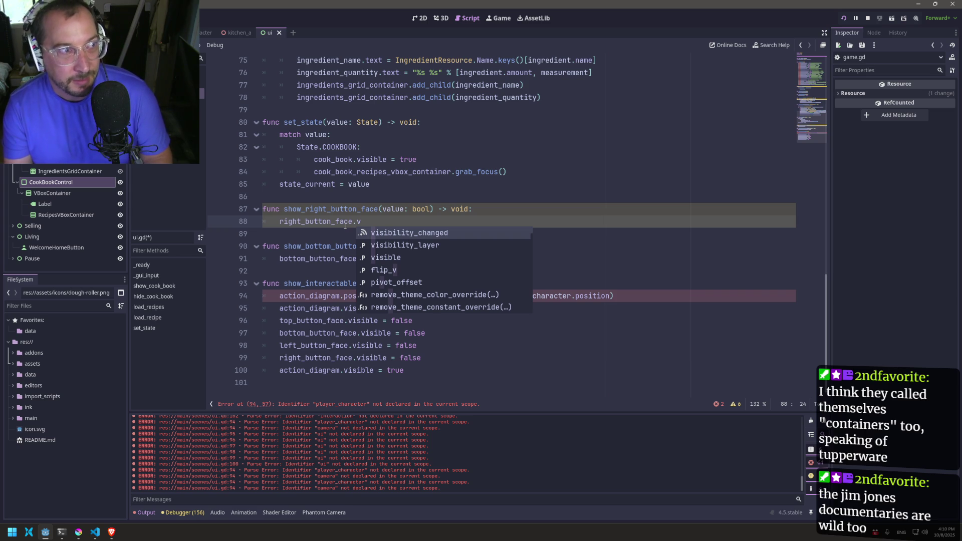
pyautogui.press('Return')
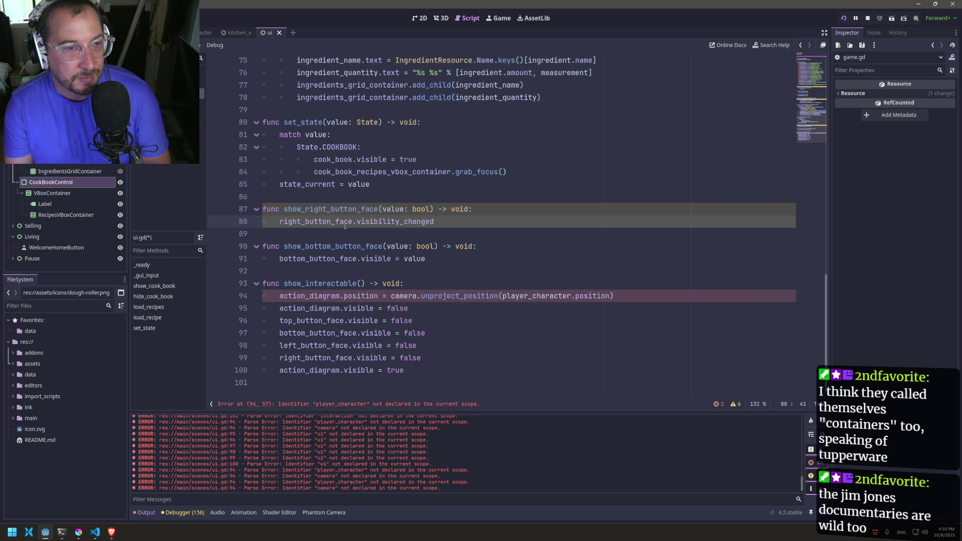
pyautogui.press('BackSpace')
pyautogui.press('BackSpace')
pyautogui.press('BackSpace')
pyautogui.press('BackSpace')
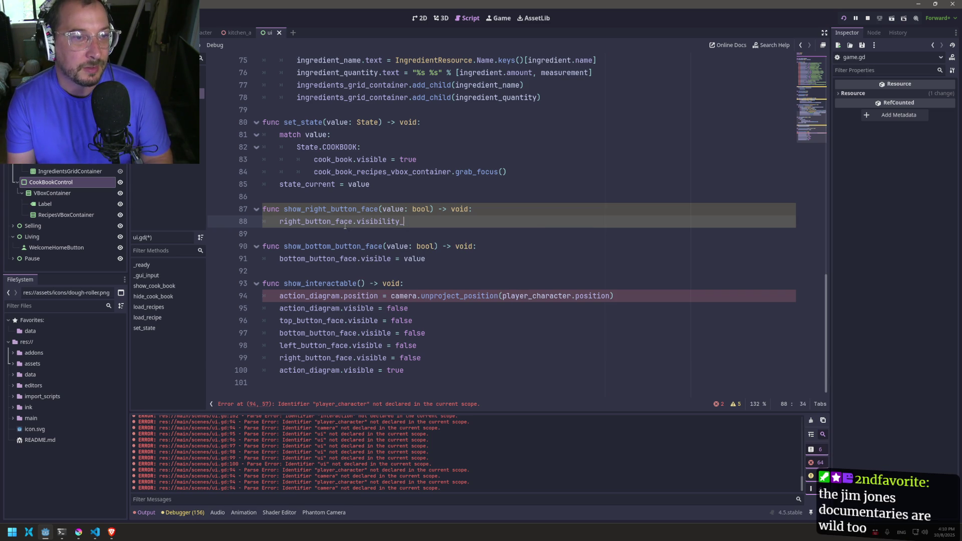
pyautogui.write('le =')
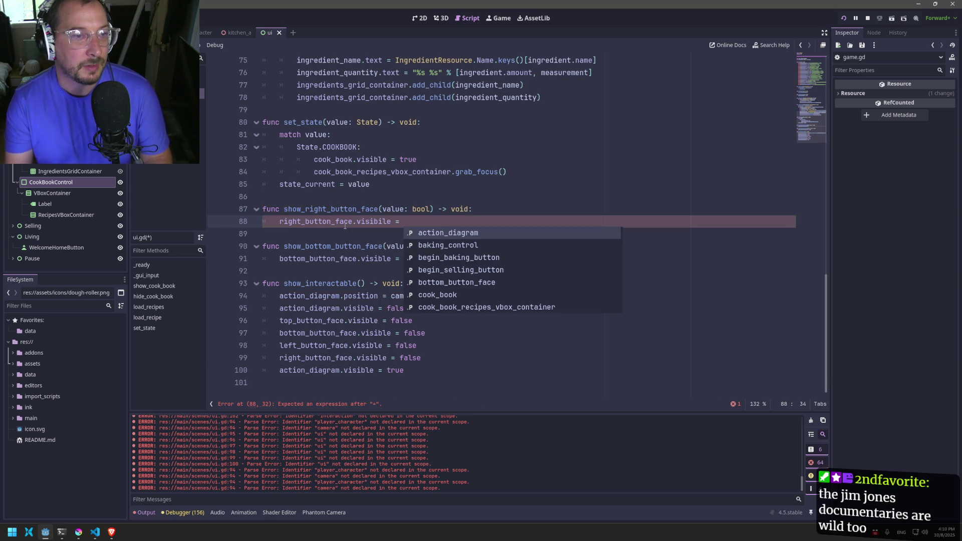
# - Correct the visible spelling and assign value to right_button_face.visible
pyautogui.doubleClick(375, 259)
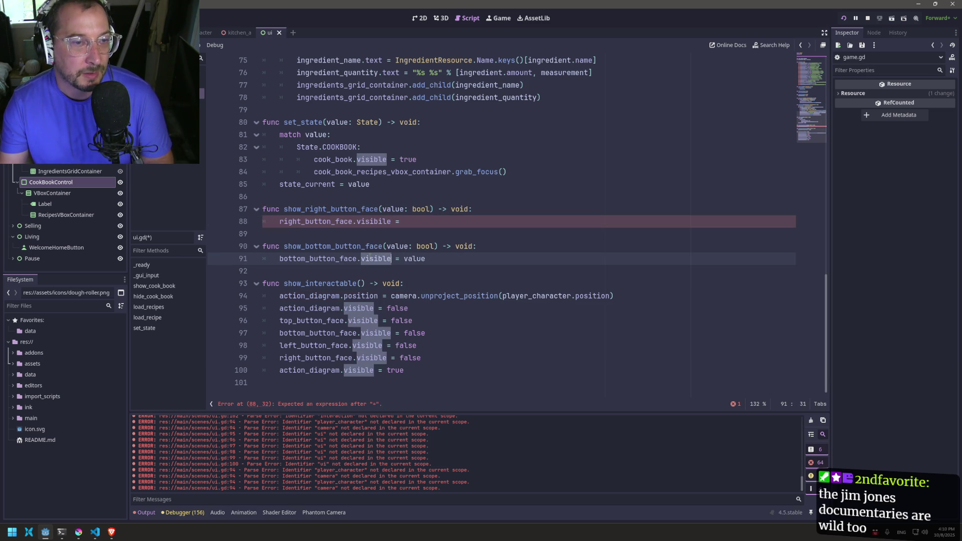
pyautogui.doubleClick(360, 221)
pyautogui.click(423, 223)
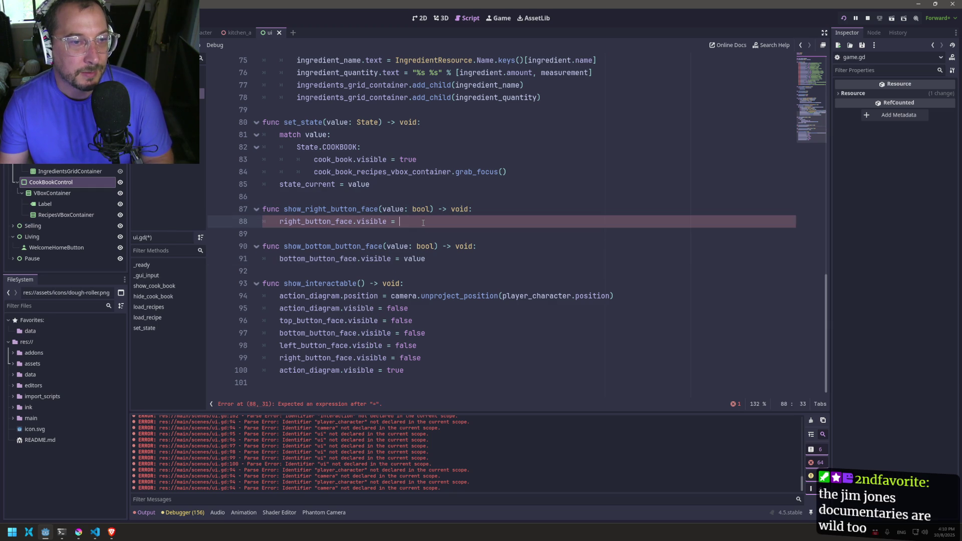
pyautogui.write('value')
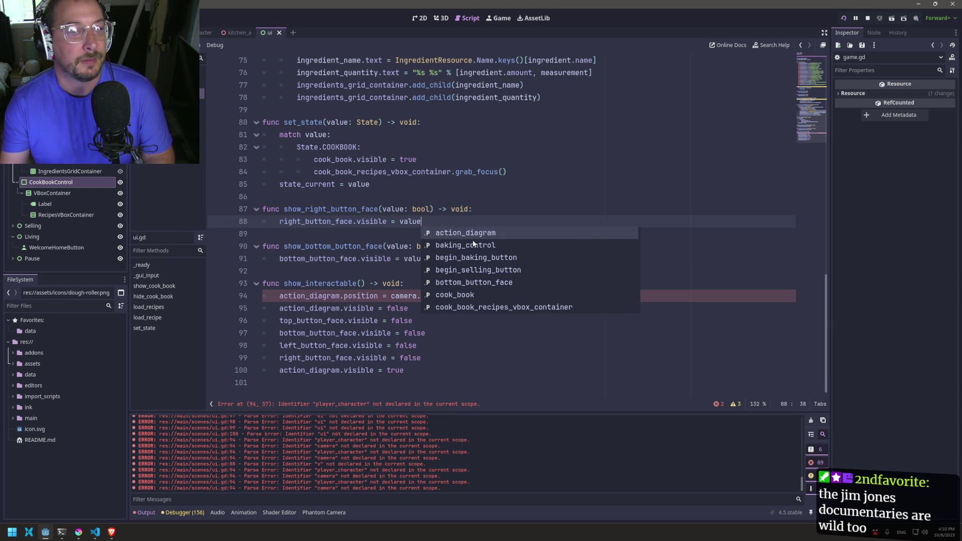
pyautogui.click(345, 307)
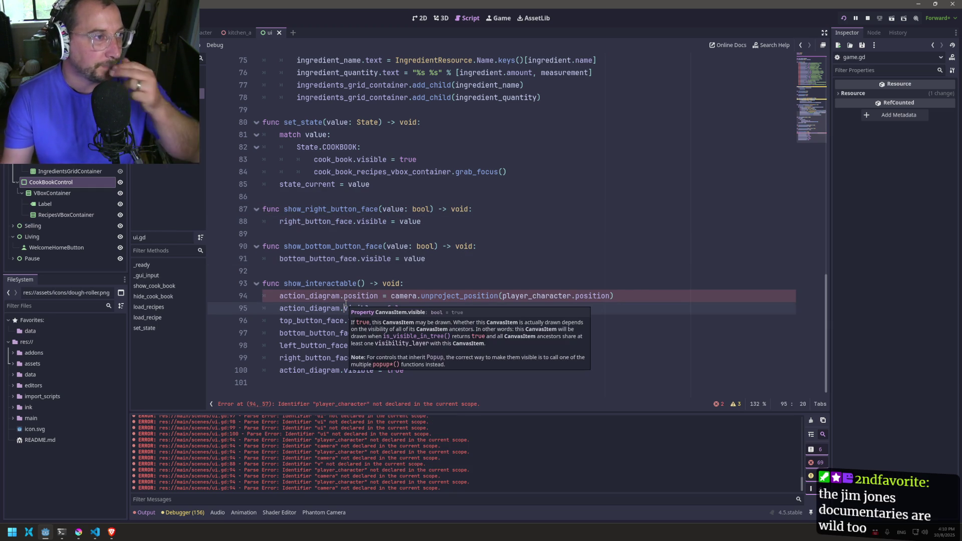
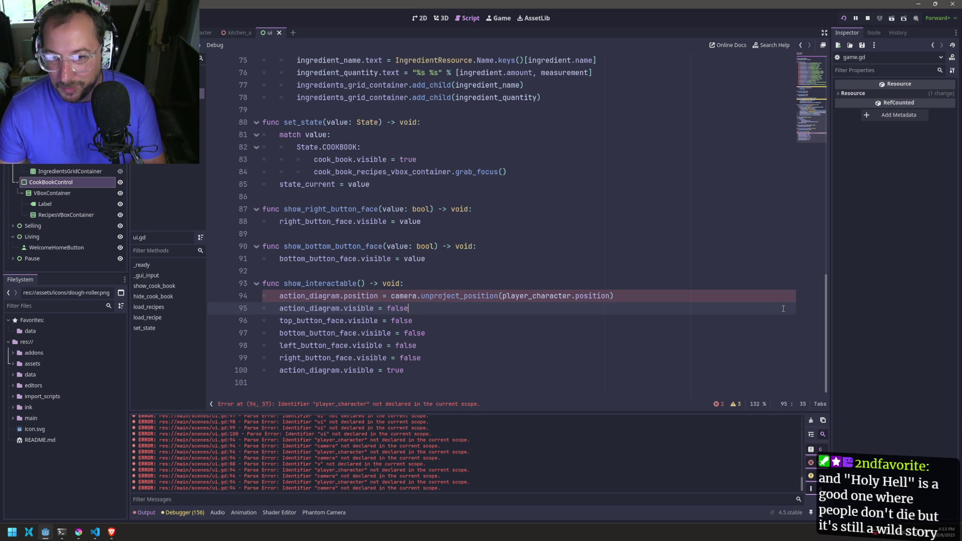
# - Remove the trailing whitespace from line 95 of ui.gd
pyautogui.click(390, 308)
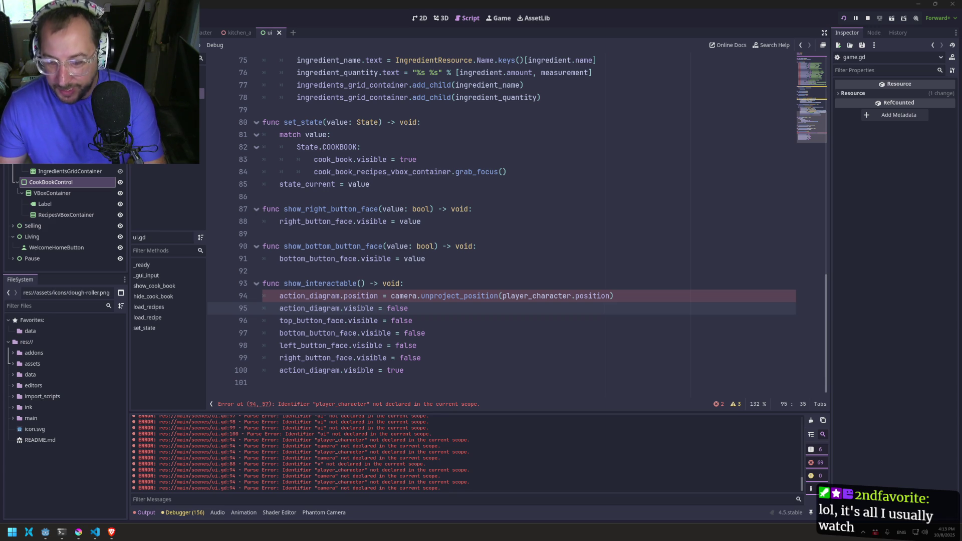
pyautogui.press('BackSpace')
pyautogui.press('BackSpace')
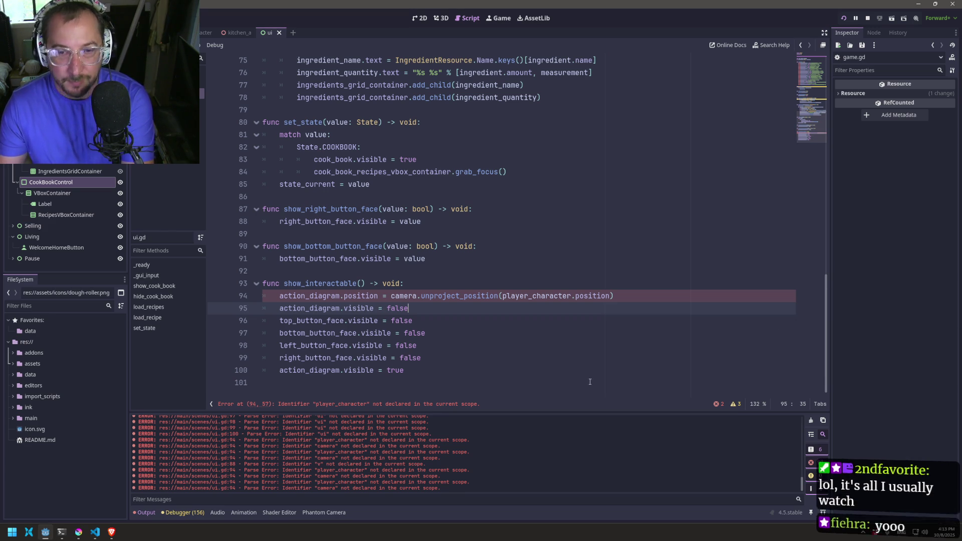
pyautogui.press('Down')
pyautogui.press('Down')
pyautogui.press('Down')
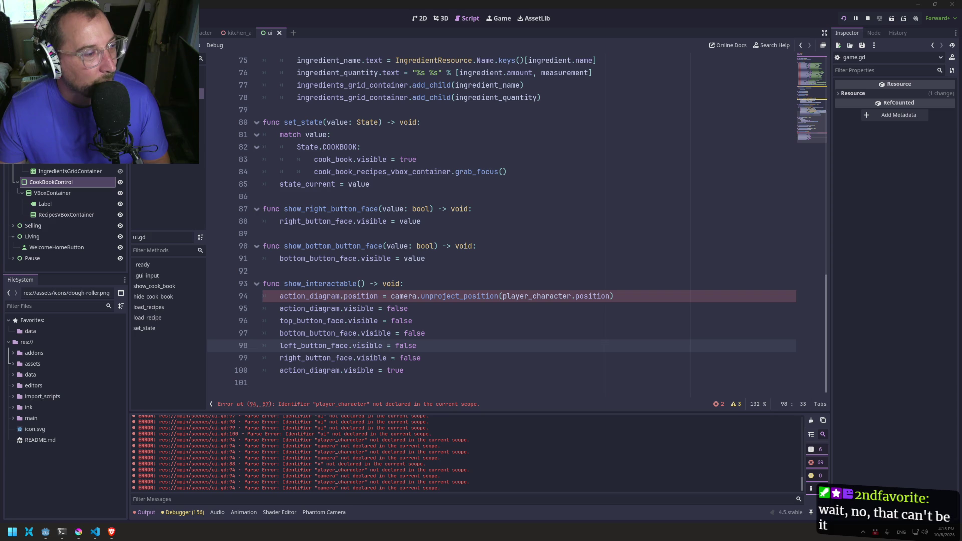
# - Prefix camera and player_character on line 94 with 'Game.' and save ui.gd
pyautogui.click(353, 283)
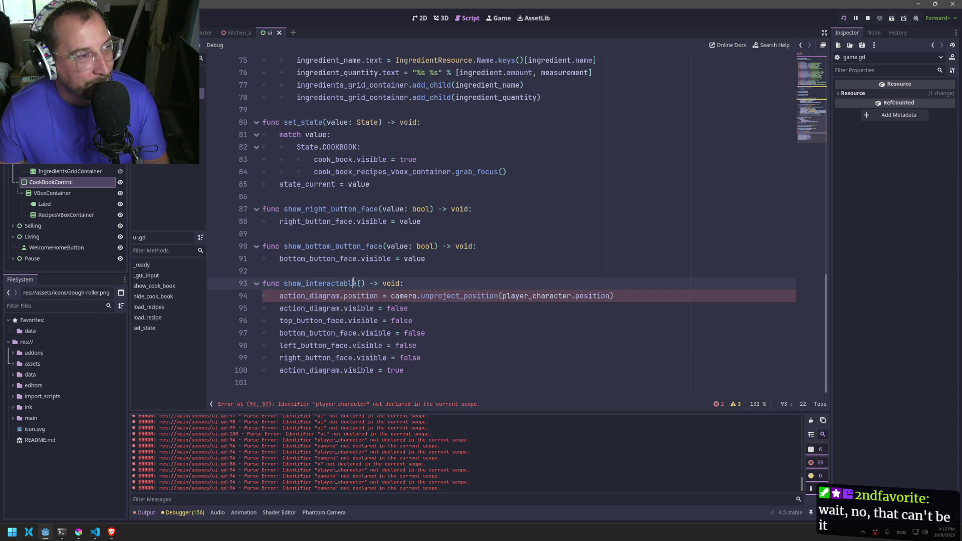
pyautogui.doubleClick(340, 295)
pyautogui.click(344, 296)
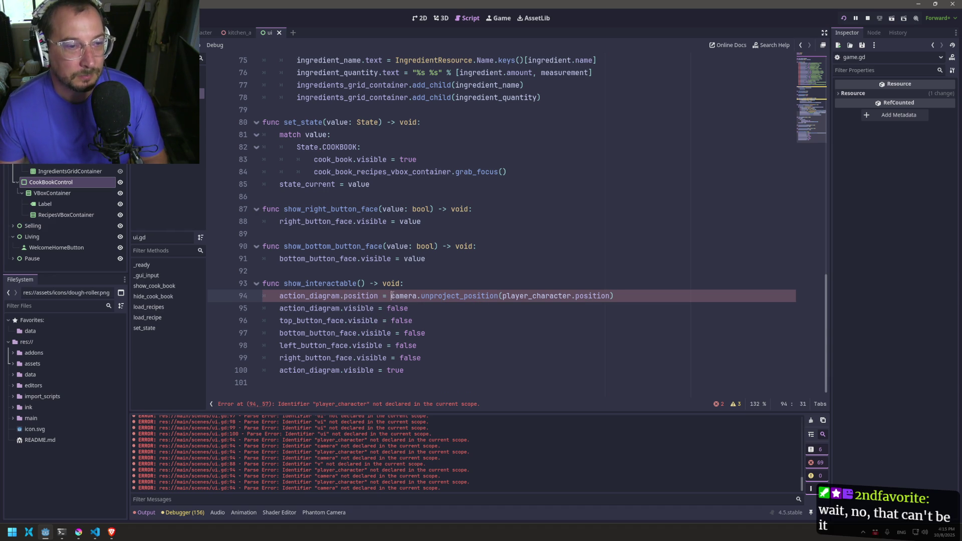
pyautogui.write('Game.')
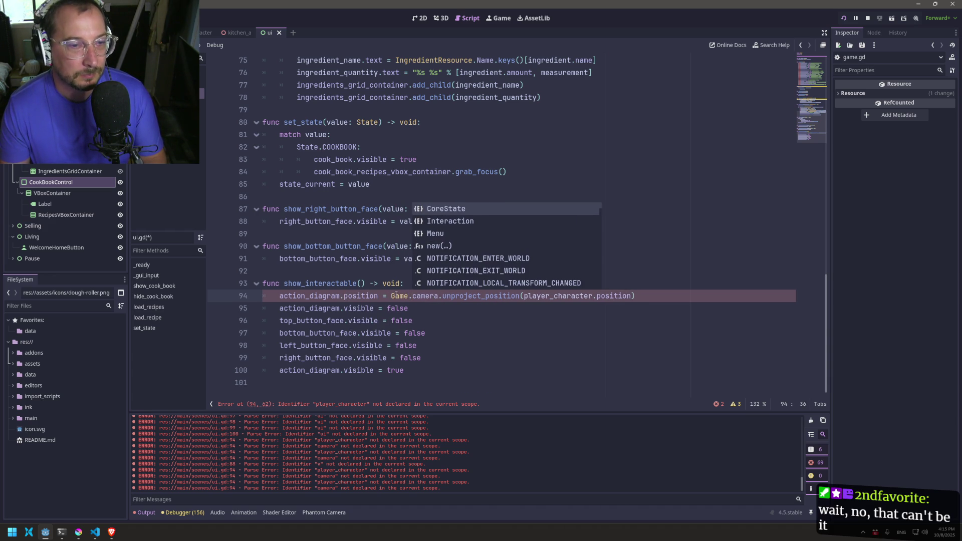
pyautogui.hotkey('ctrl', 's')
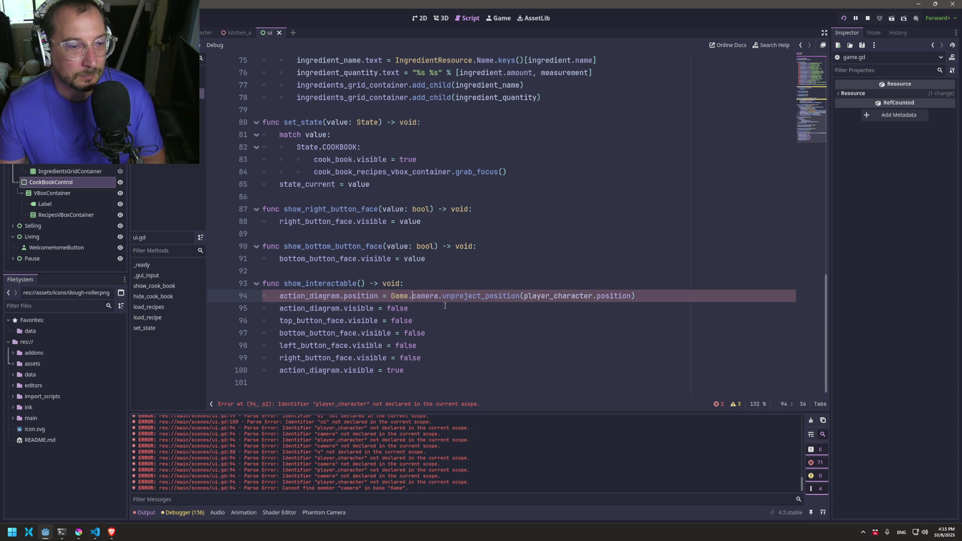
pyautogui.click(523, 295)
pyautogui.write('Game.')
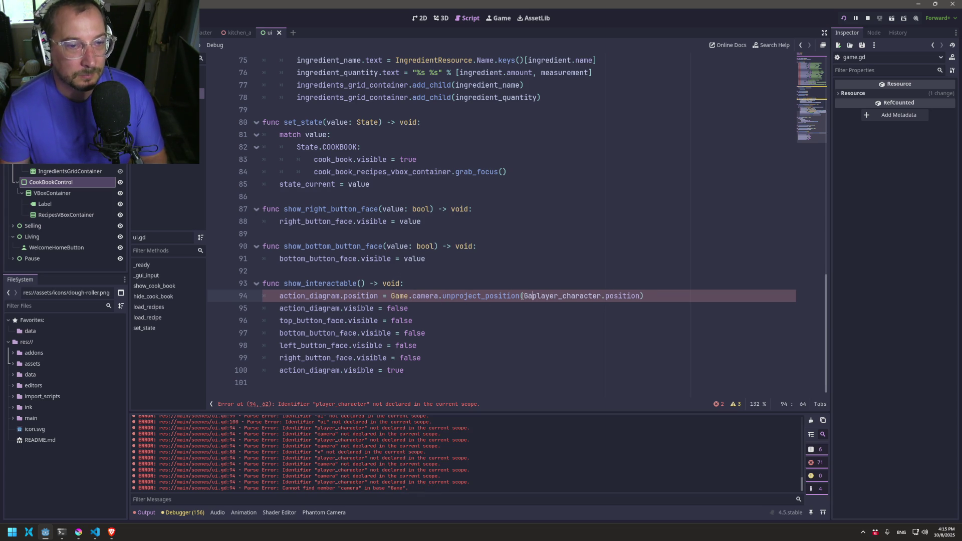
pyautogui.hotkey('ctrl', 's')
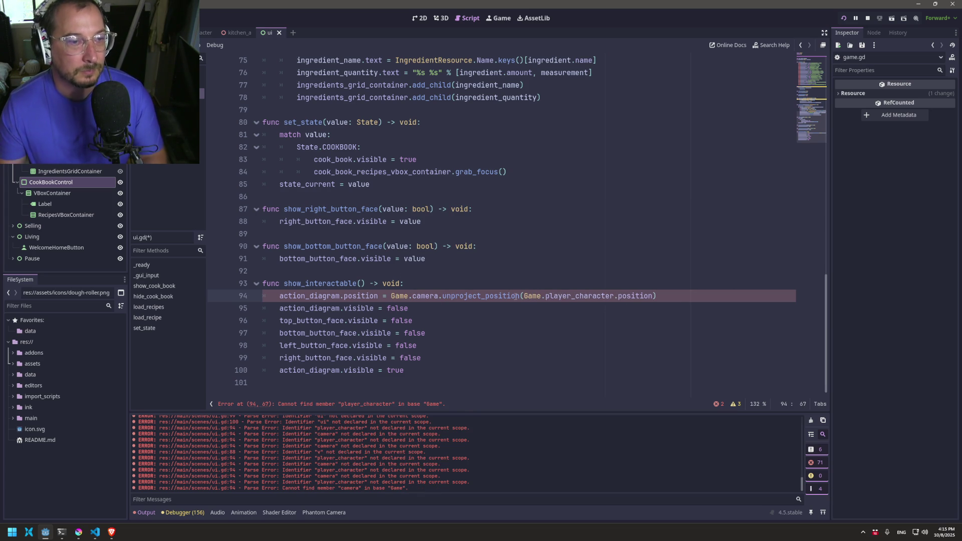
# - Check the Game script's player_character declaration and _update_interactable_menu, then return to ui.gd
pyautogui.click(394, 295)
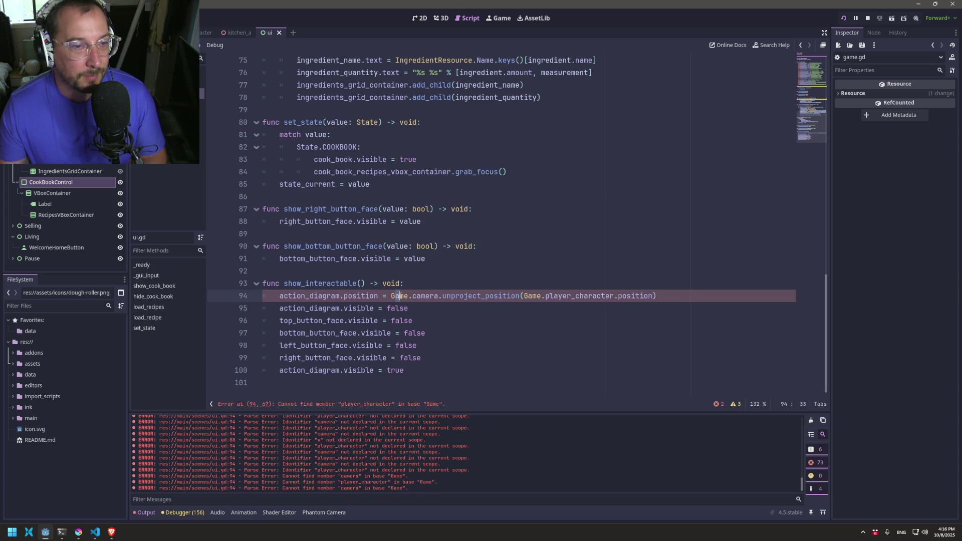
pyautogui.keyDown('ctrl'); pyautogui.click(562, 297); pyautogui.keyUp('ctrl')
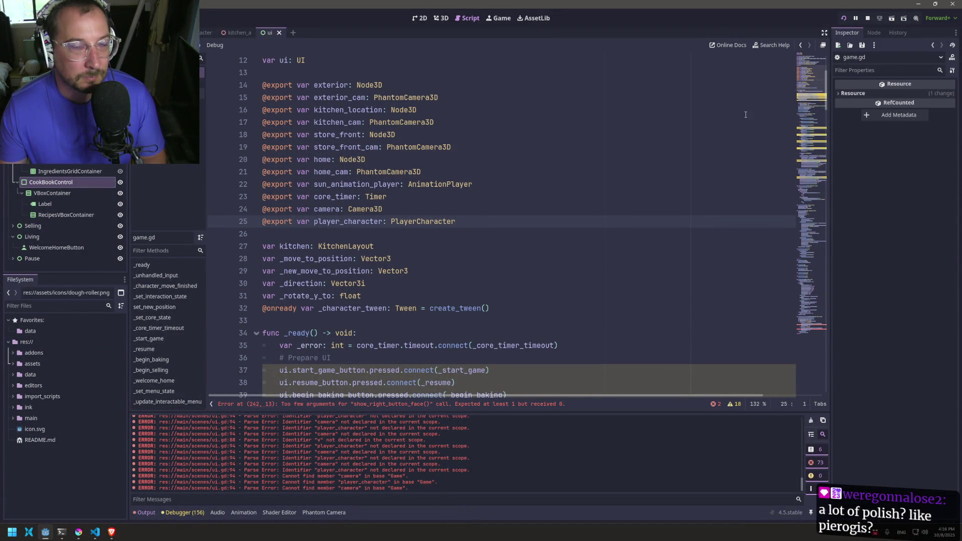
pyautogui.click(811, 326)
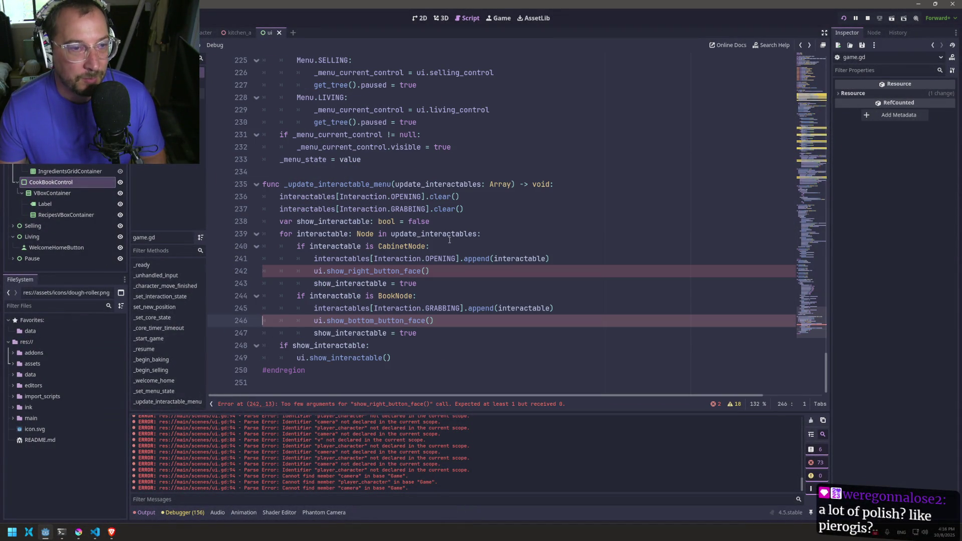
pyautogui.hotkey('alt', 'Left')
pyautogui.hotkey('alt', 'Left')
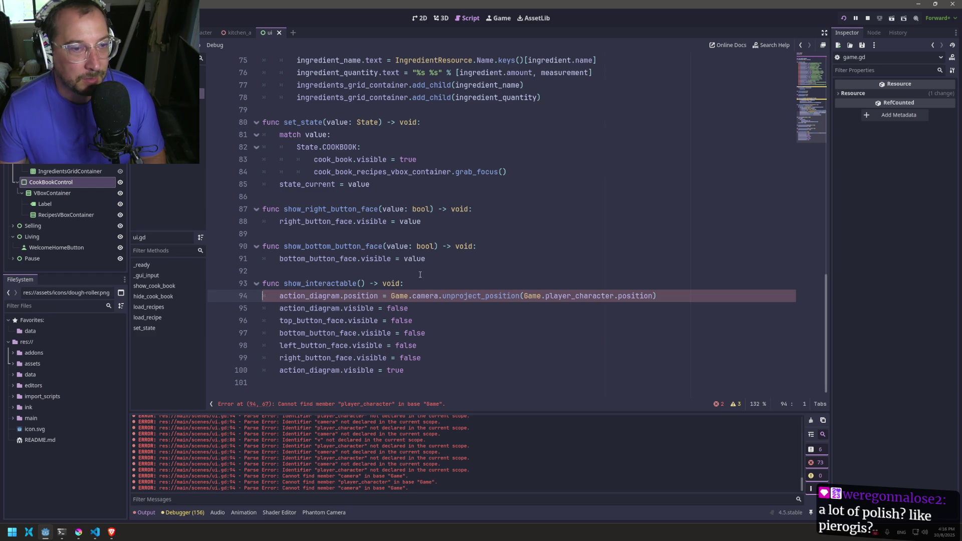
# - Rewrite Game.camera on line 94 as a Game.get_player_viewport_position() call
pyautogui.click(414, 285)
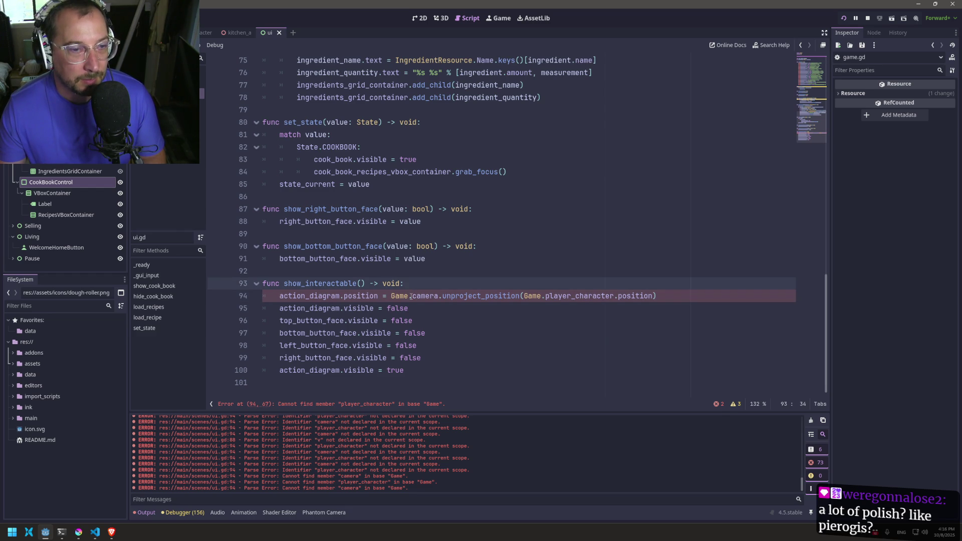
pyautogui.moveTo(411, 297)
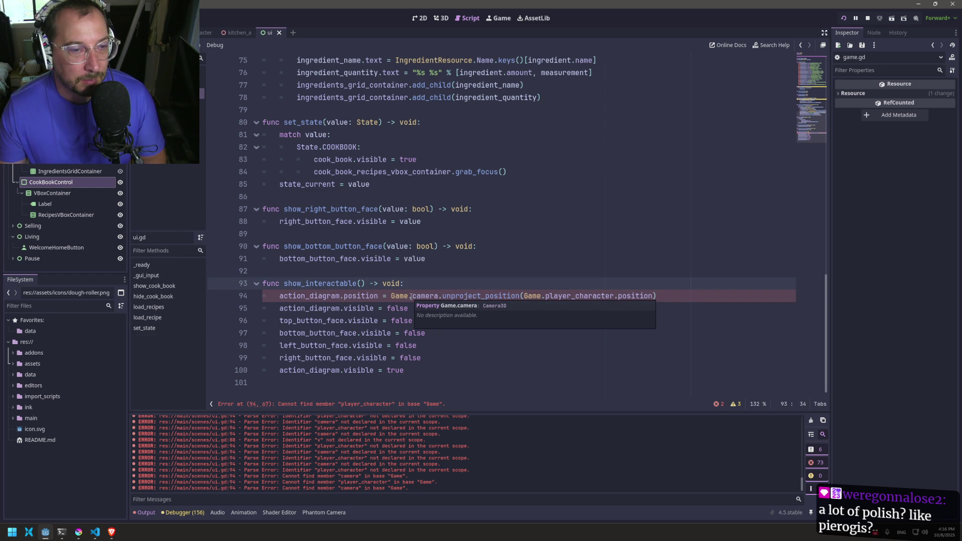
pyautogui.moveTo(463, 300)
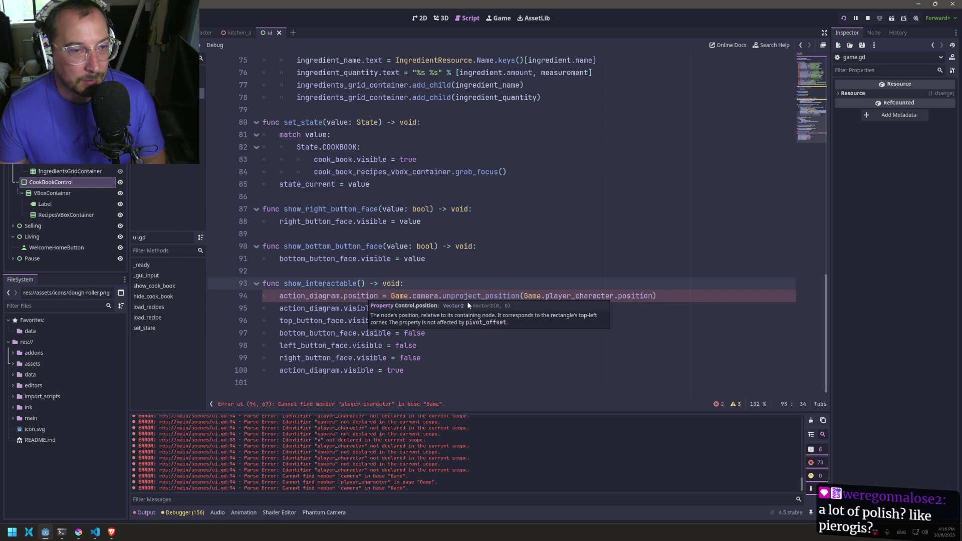
pyautogui.click(395, 295)
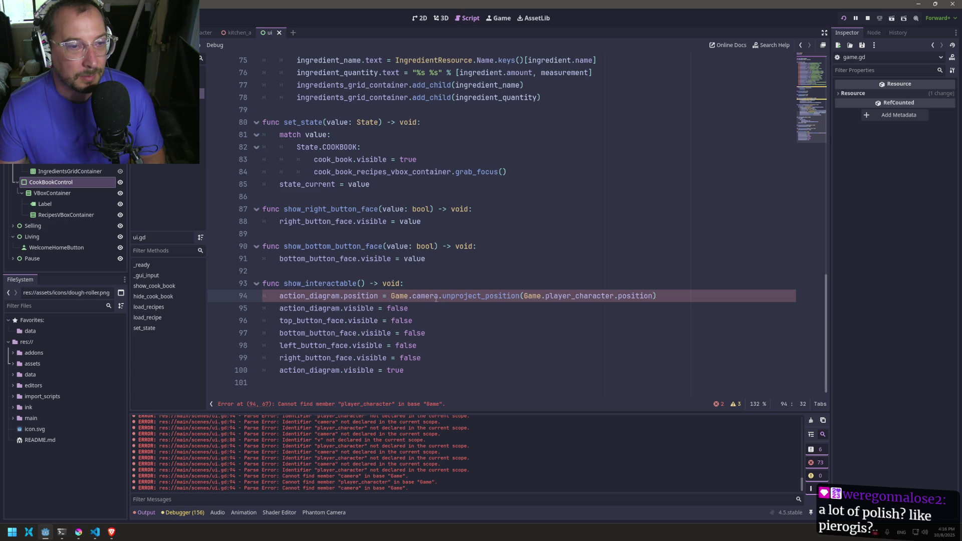
pyautogui.press('Right')
pyautogui.press('Right')
pyautogui.press('Right')
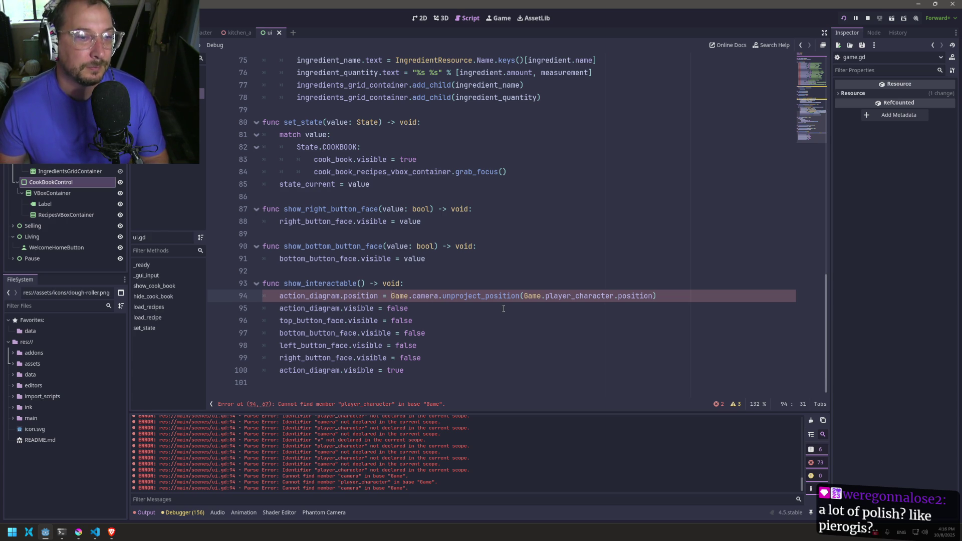
pyautogui.write('g')
pyautogui.press('BackSpace')
pyautogui.press('BackSpace')
pyautogui.write('get_')
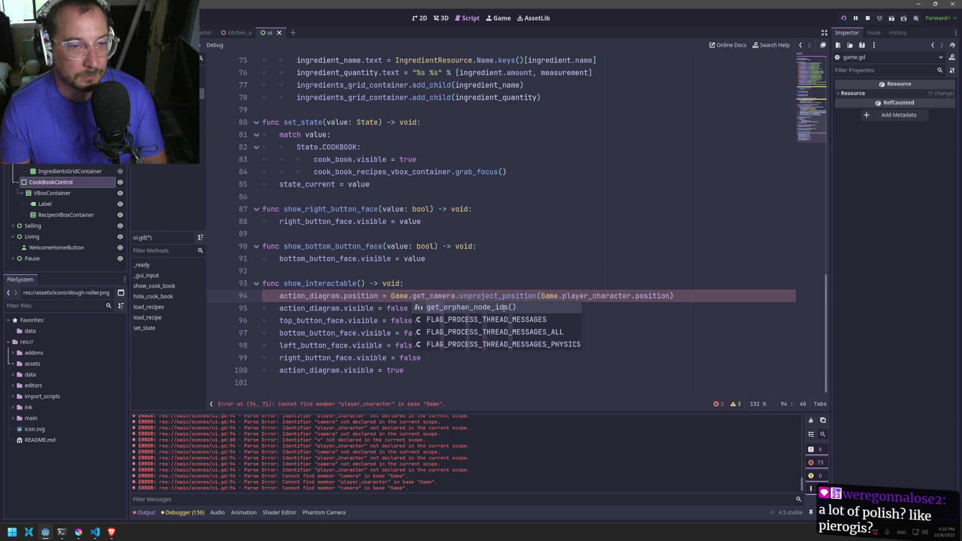
pyautogui.write('player_projec')
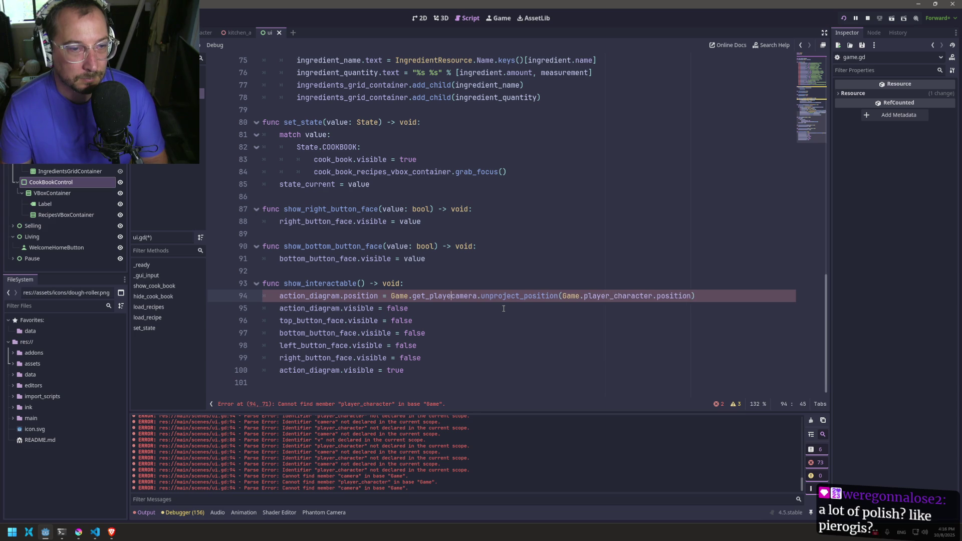
pyautogui.write('tion')
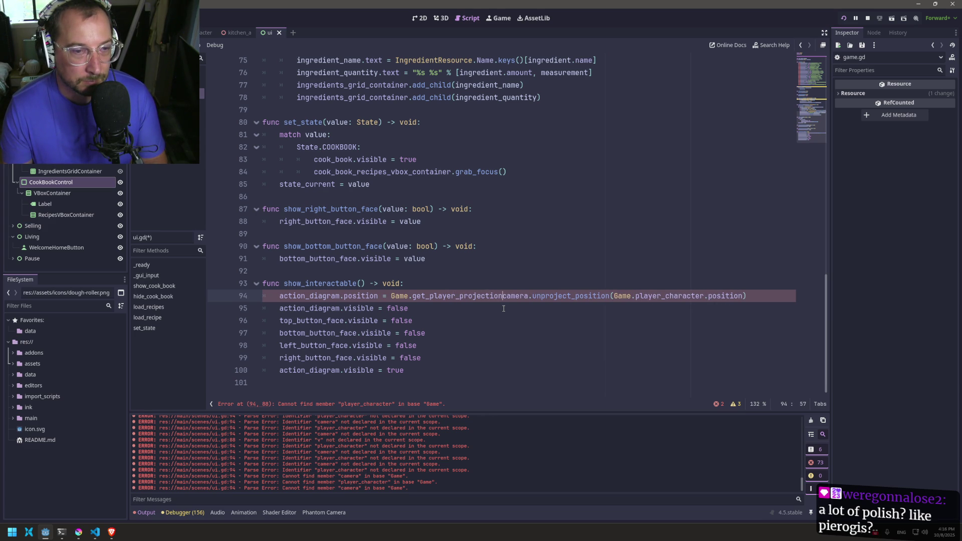
pyautogui.press('BackSpace')
pyautogui.press('BackSpace')
pyautogui.press('BackSpace')
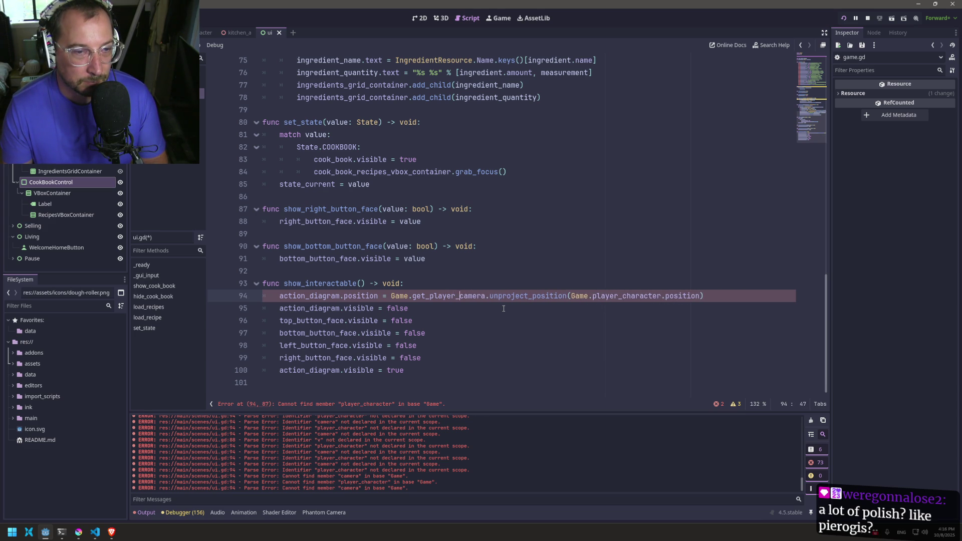
pyautogui.write('vo')
pyautogui.press('BackSpace')
pyautogui.write('iewport_position()')
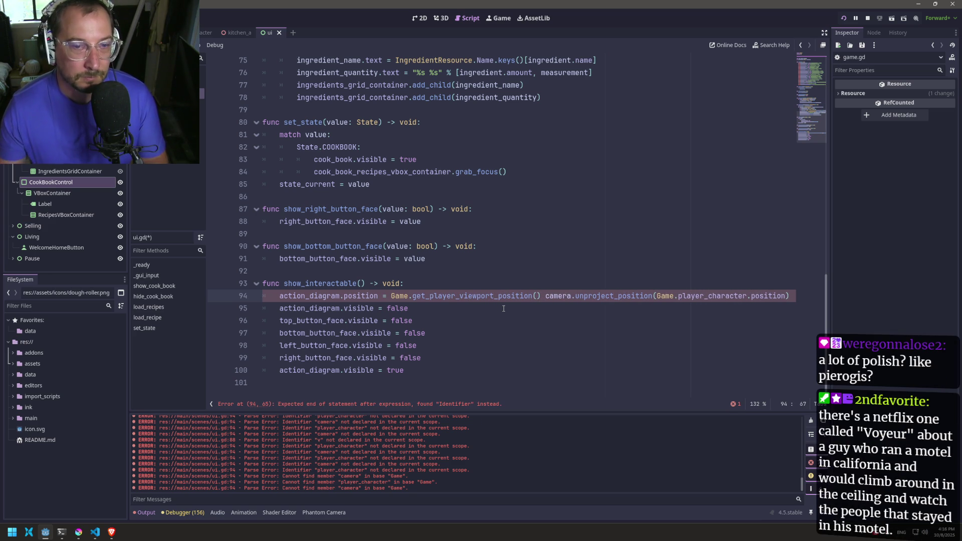
# - Delete the old camera.unproject_position call from line 94 and save ui.gd
pyautogui.click(548, 296)
pyautogui.moveTo(545, 296); pyautogui.dragTo(799, 296)
pyautogui.hotkey('ctrl', 'c')
pyautogui.press('BackSpace')
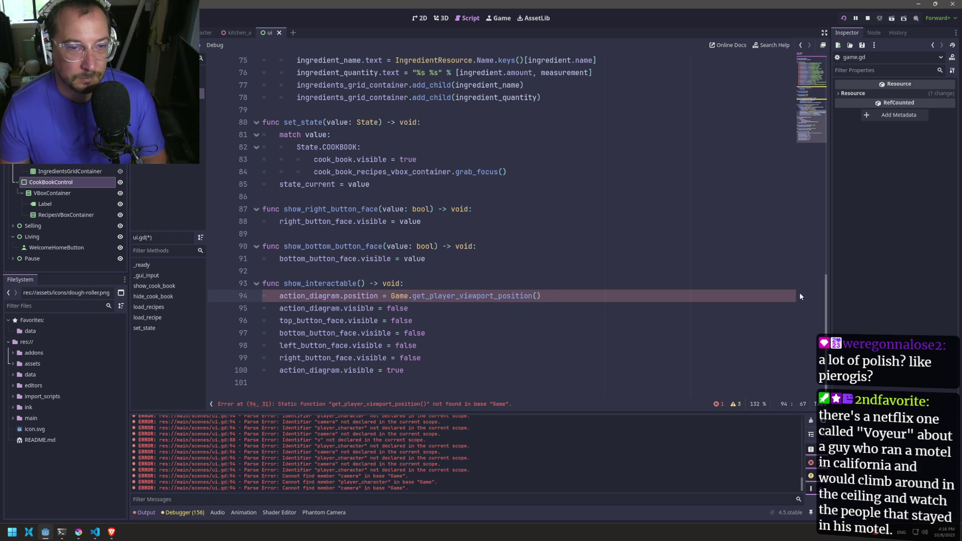
pyautogui.hotkey('ctrl', 's')
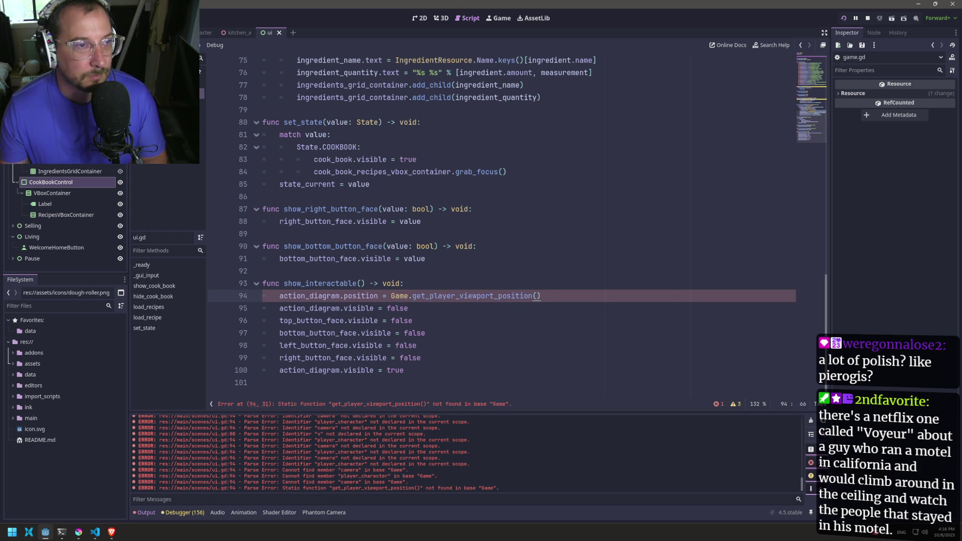
# - Declare 'func get_player_viewport_position() -> void:' below line 249 of game.gd
pyautogui.click(201, 83)
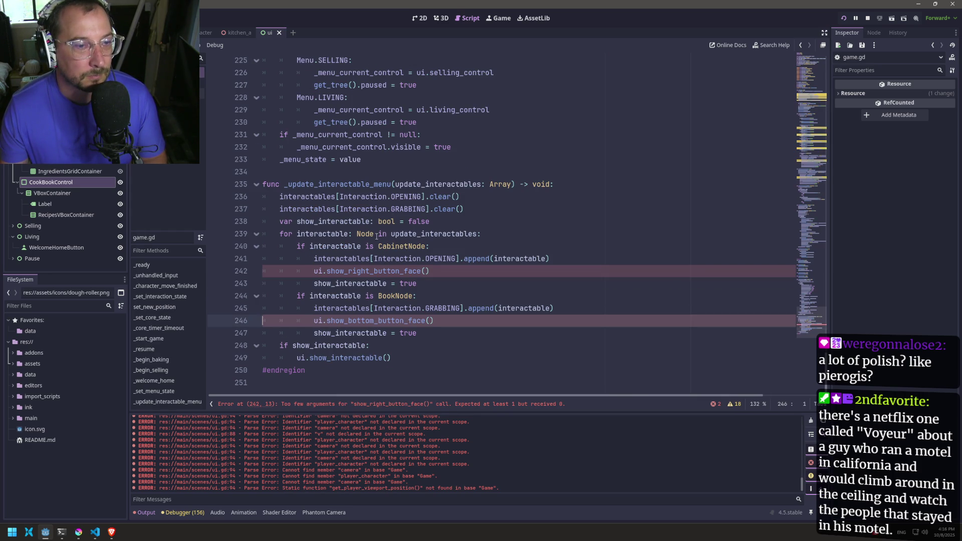
pyautogui.click(412, 361)
pyautogui.press('Return')
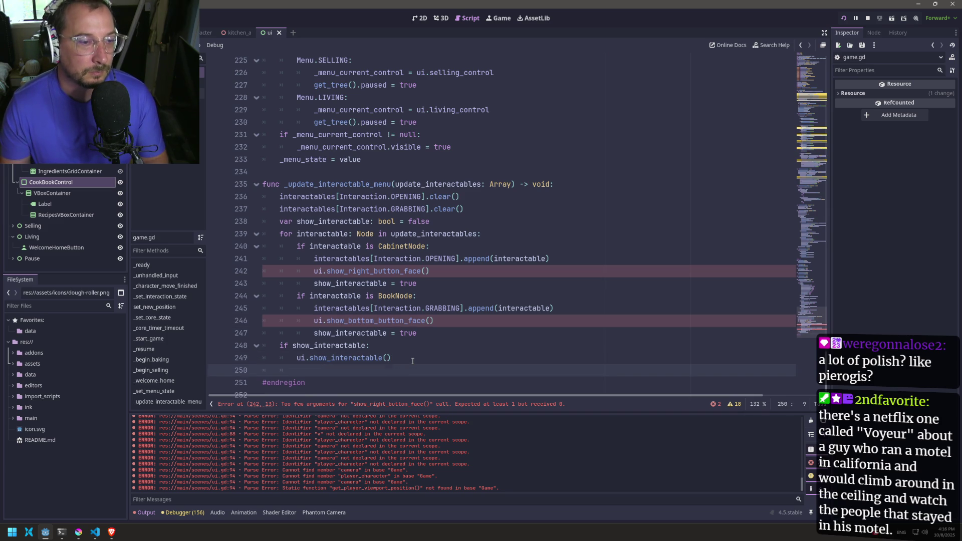
pyautogui.press('Return')
pyautogui.write('func get_player')
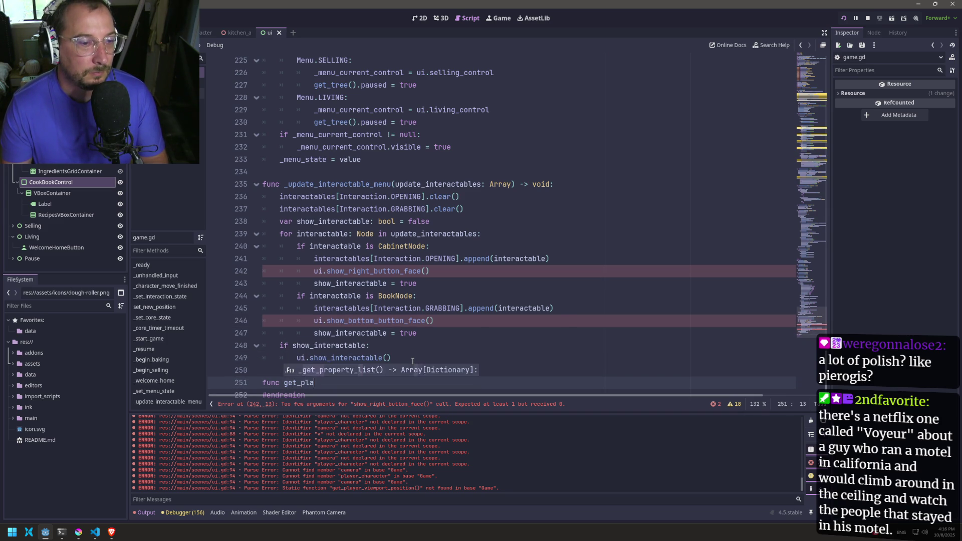
pyautogui.write('_viewport_')
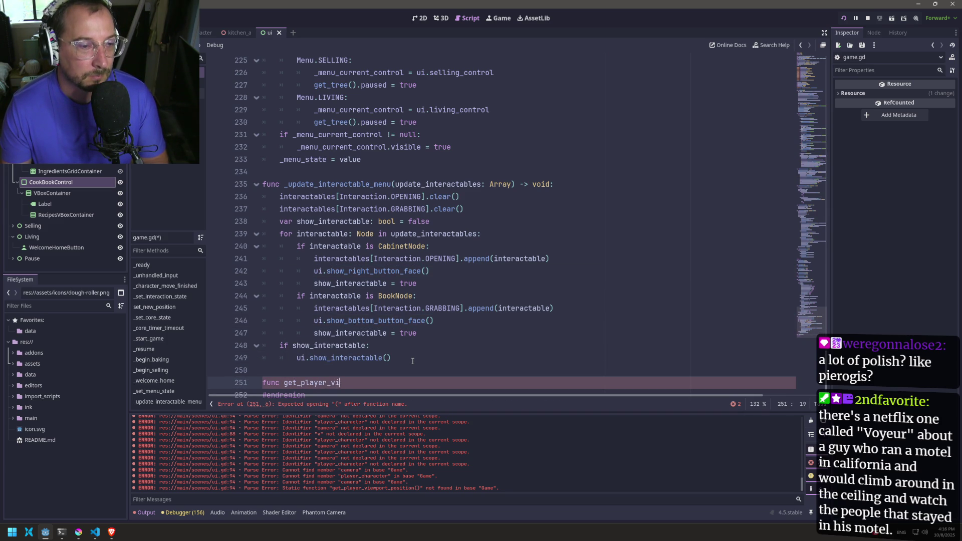
pyautogui.write('position(*')
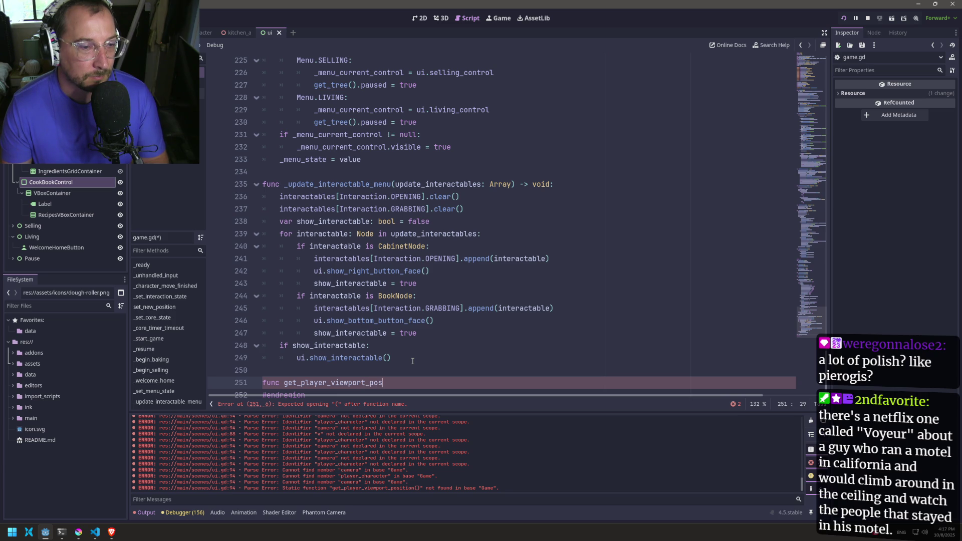
pyautogui.press('BackSpace')
pyautogui.write(') 0<')
pyautogui.press('BackSpace')
pyautogui.press('BackSpace')
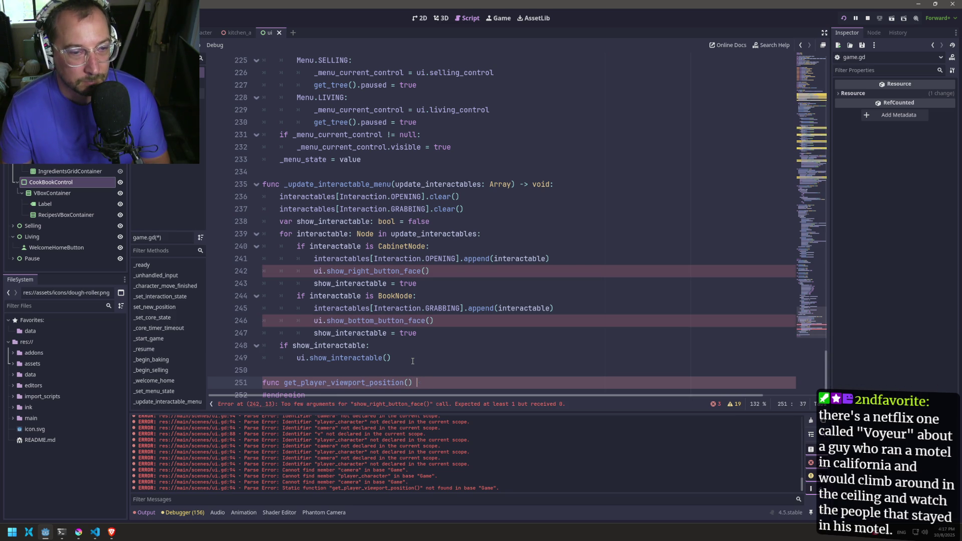
pyautogui.write('> void:')
pyautogui.press('Return')
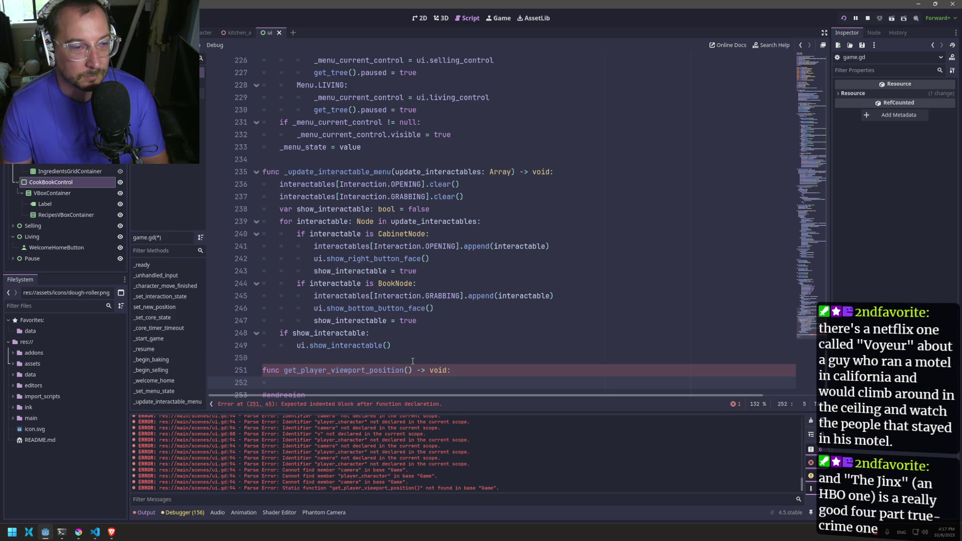
# - Give it the indented body 'return camera.unproject_position(player_character.position)' without the Game prefix
pyautogui.hotkey('ctrl', 'v')
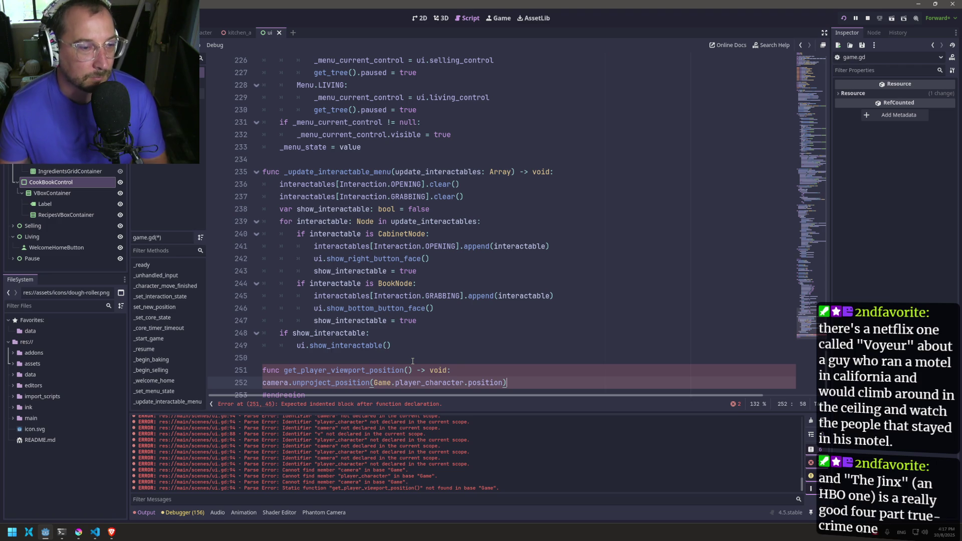
pyautogui.click(261, 380)
pyautogui.press('Tab')
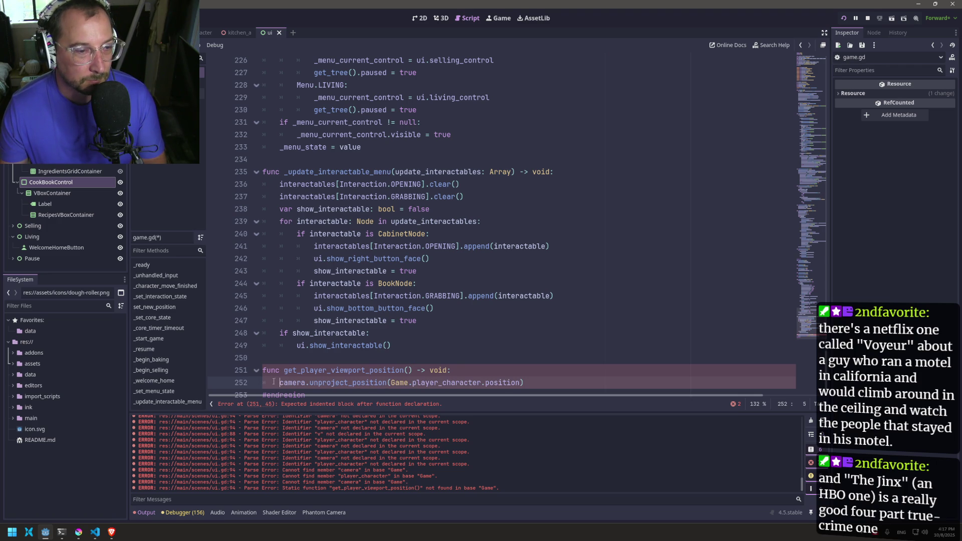
pyautogui.write('return')
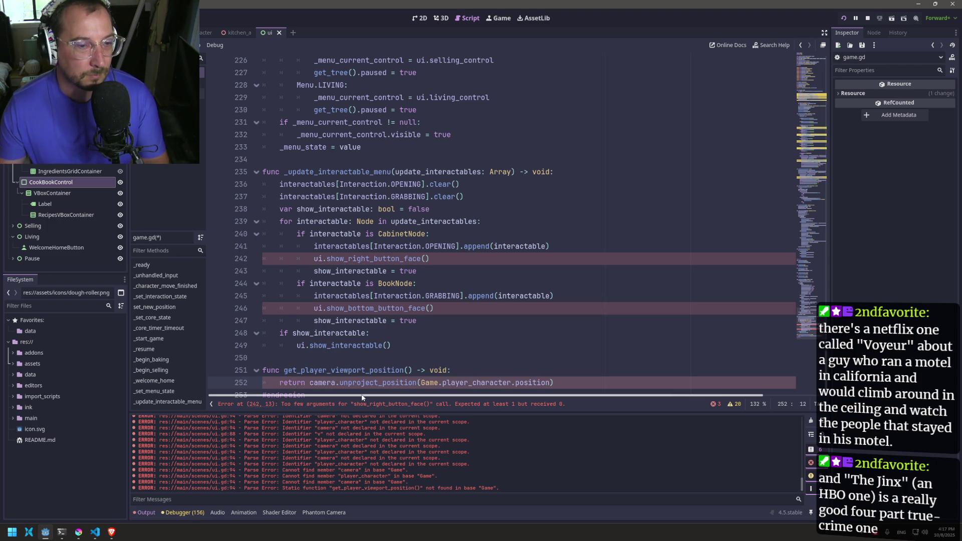
pyautogui.doubleClick(428, 382)
pyautogui.press('Delete')
pyautogui.press('Delete')
pyautogui.click(450, 320)
pyautogui.scroll(-1, 458, 345)
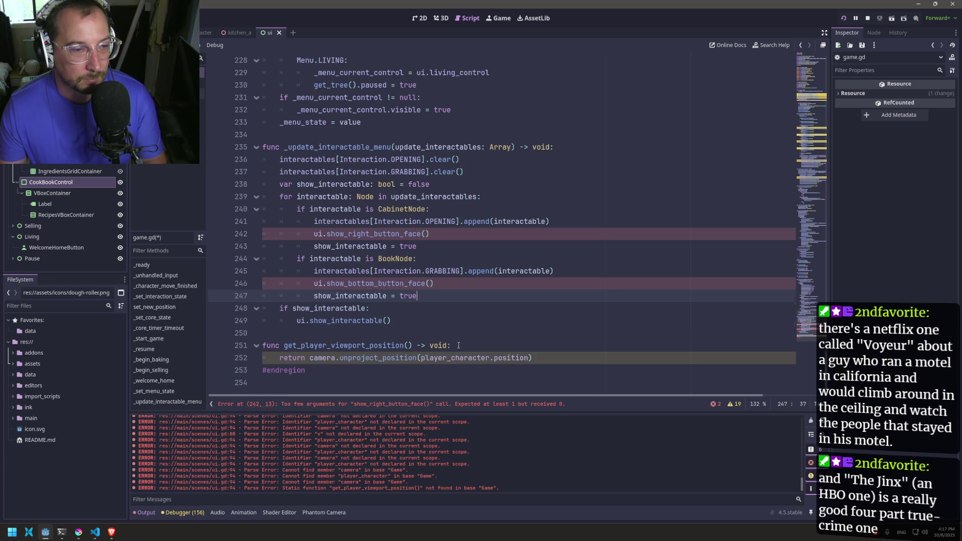
pyautogui.click(550, 370)
pyautogui.click(550, 359)
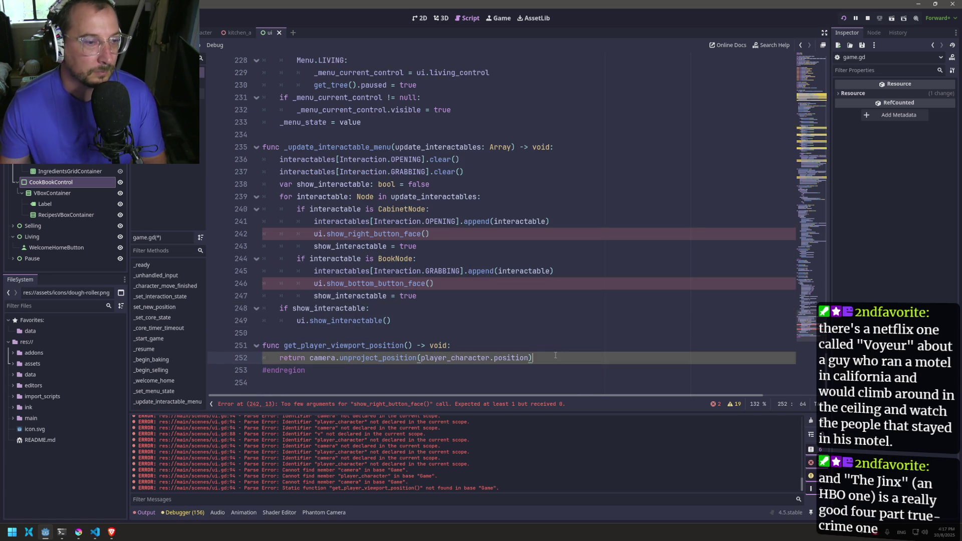
pyautogui.press('Return')
pyautogui.scroll(20, 525, 329)
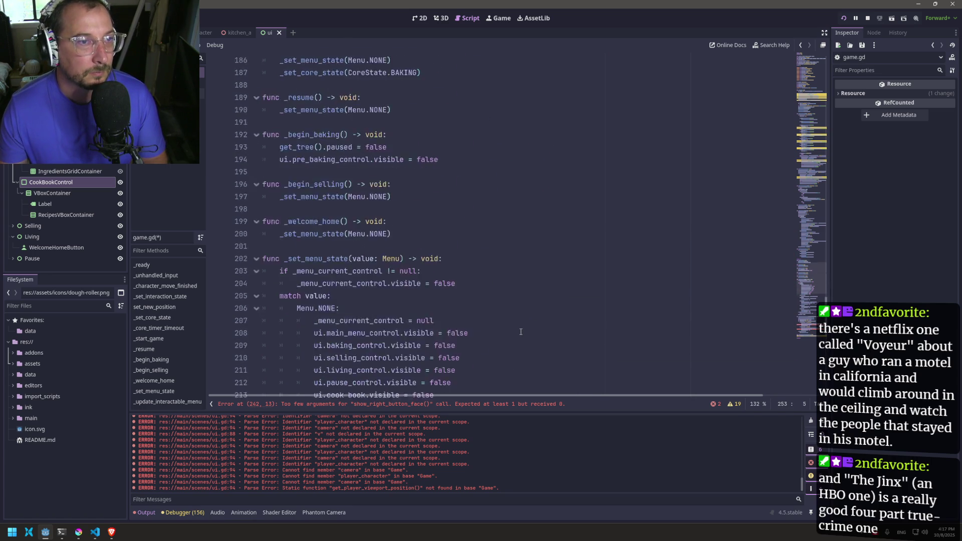
pyautogui.scroll(20, 521, 332)
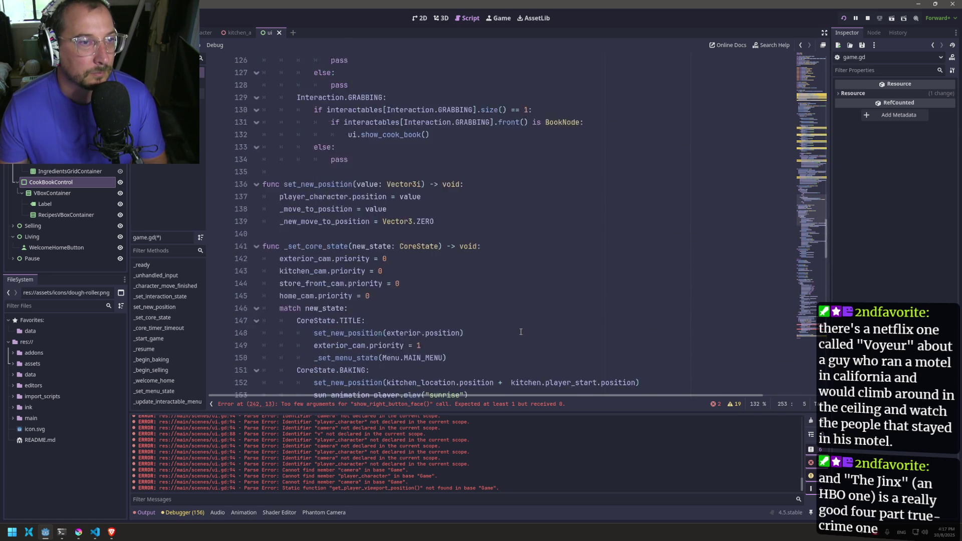
pyautogui.scroll(20, 520, 331)
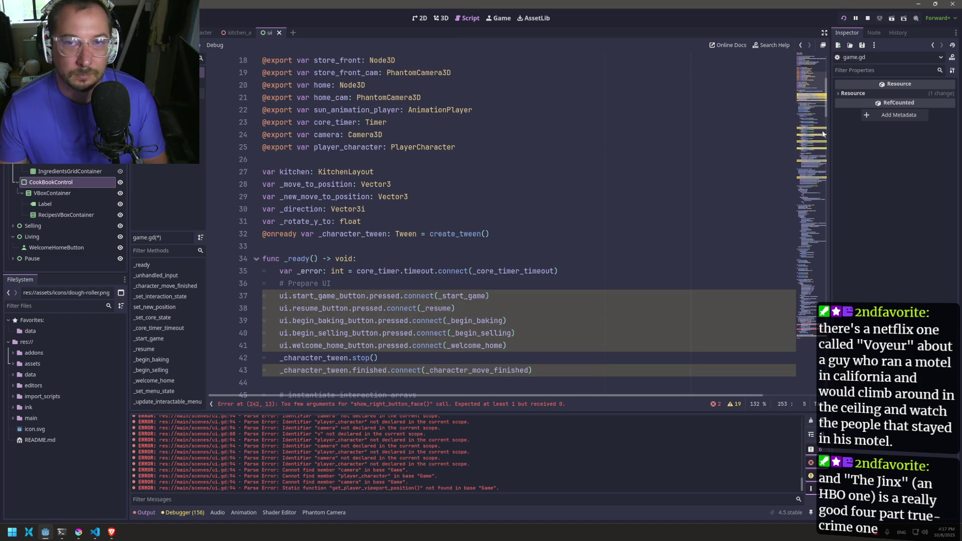
pyautogui.moveTo(824, 109)
pyautogui.mouseDown()
pyautogui.moveTo(825, 321)
pyautogui.moveTo(825, 296)
pyautogui.mouseUp()
pyautogui.moveTo(828, 331)
pyautogui.mouseDown()
pyautogui.moveTo(828, 315)
pyautogui.moveTo(831, 447)
pyautogui.mouseUp()
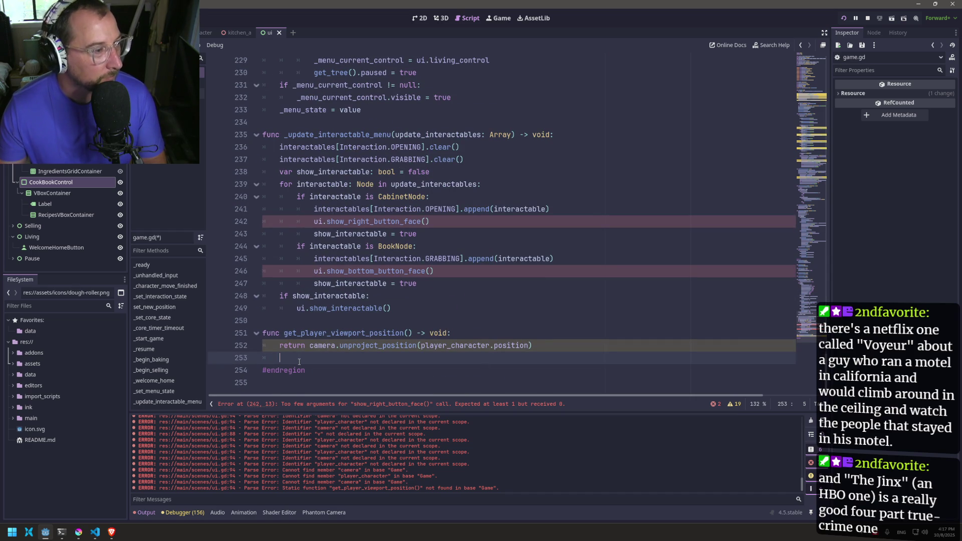
pyautogui.press('BackSpace')
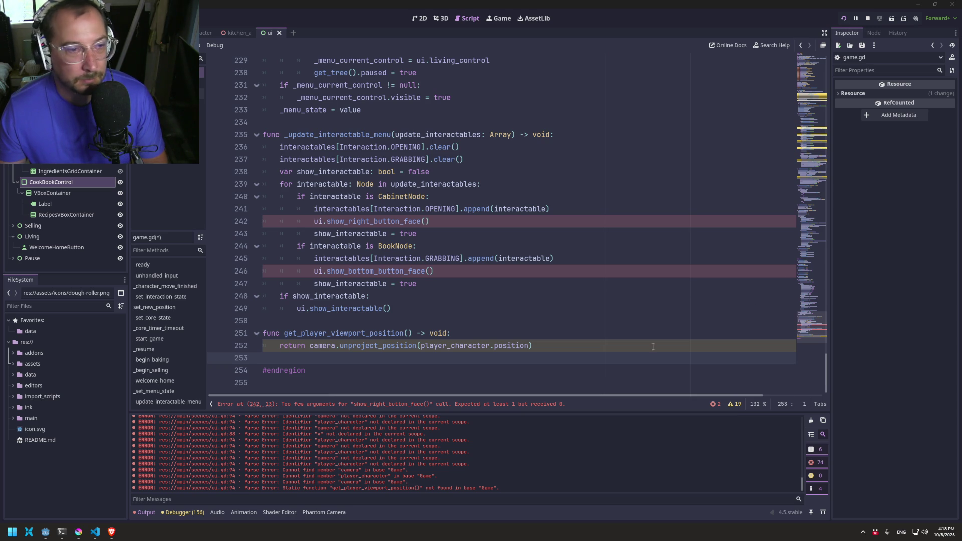
pyautogui.moveTo(376, 228)
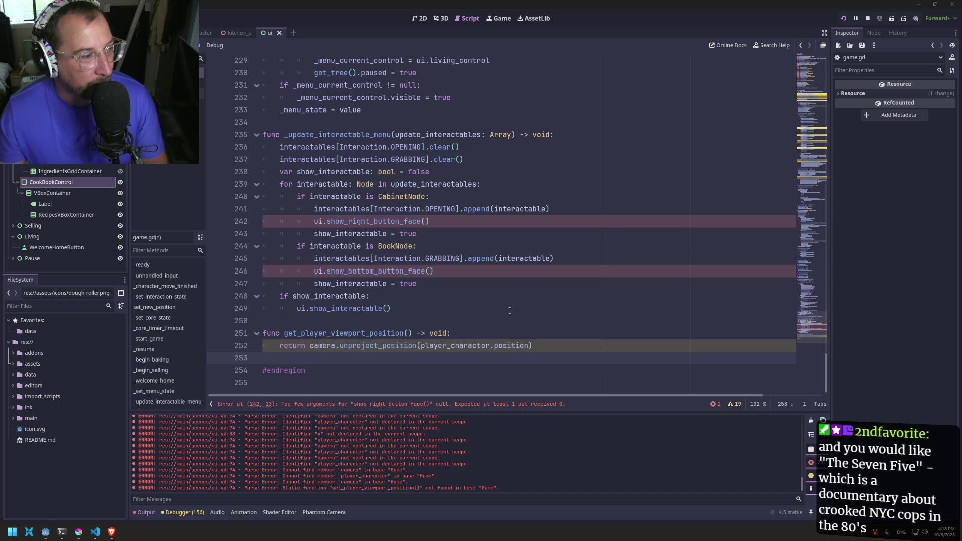
pyautogui.click(455, 272)
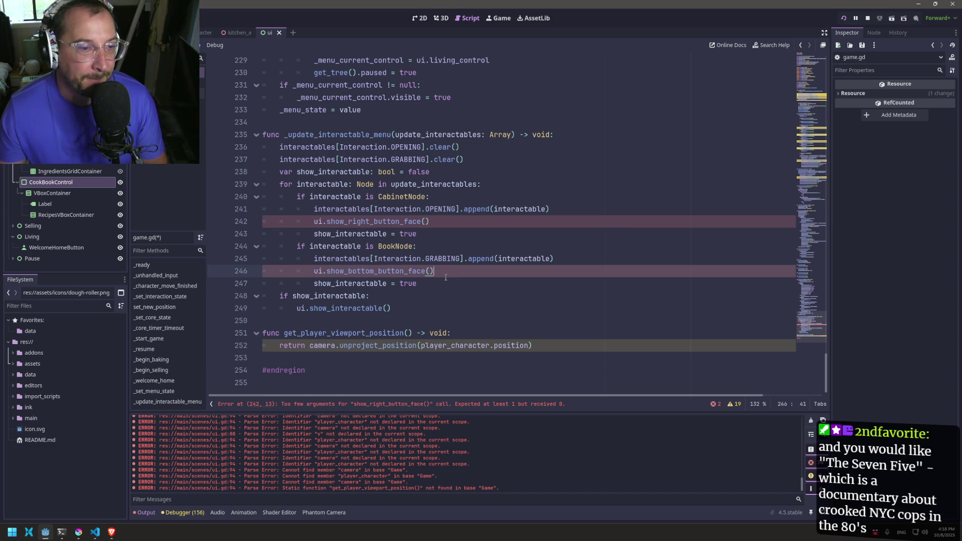
pyautogui.doubleClick(341, 271)
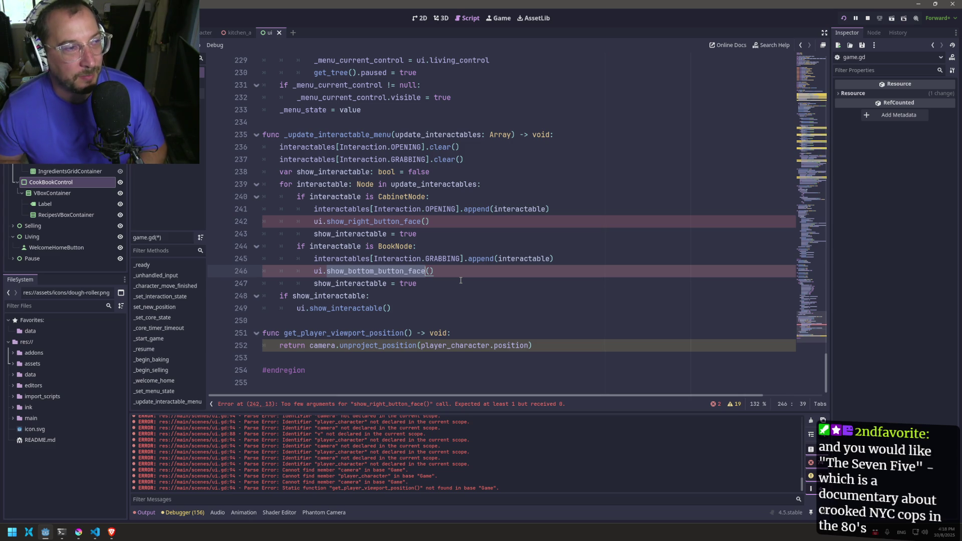
pyautogui.press('Home')
pyautogui.press('Home')
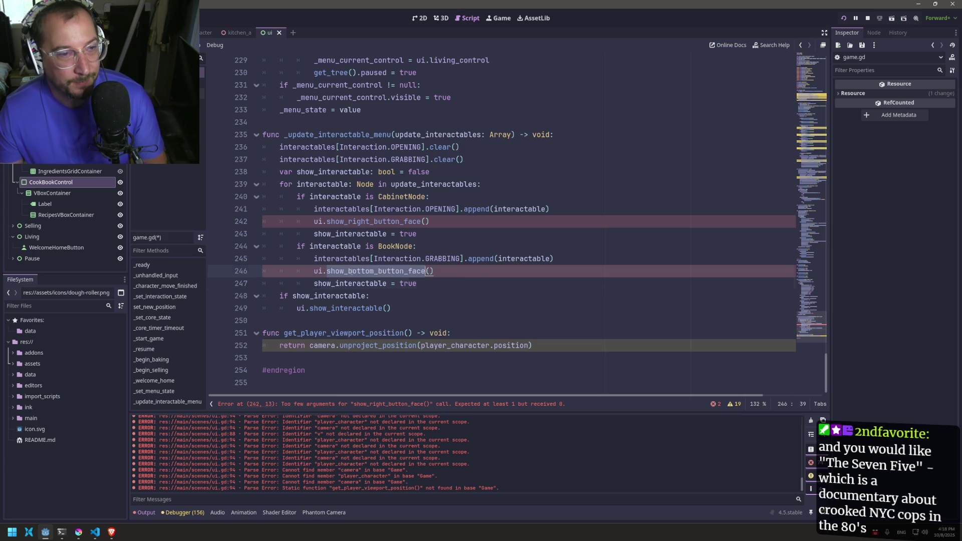
pyautogui.hotkey('shift', 'Down')
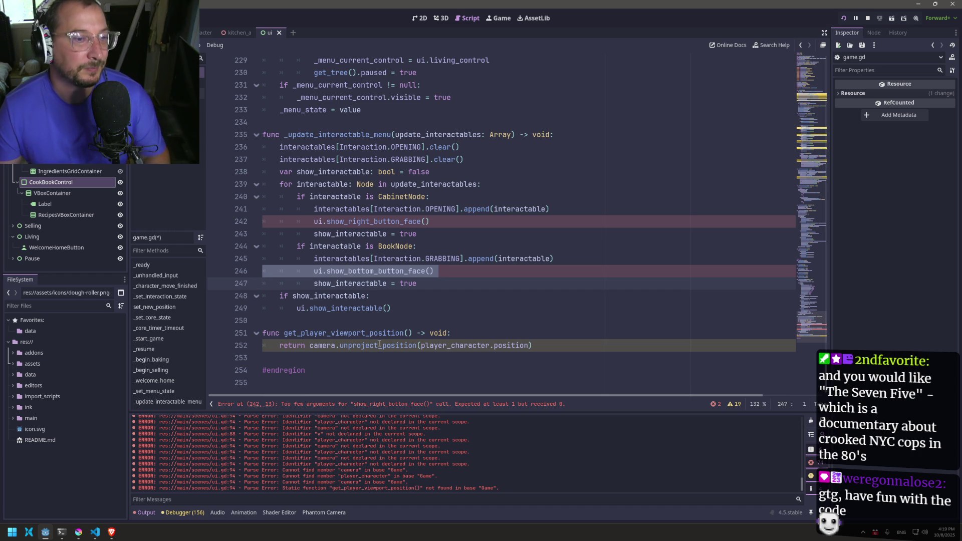
# - Save game.gd and check where get_player_viewport_position is used in ui.gd
pyautogui.click(343, 349)
pyautogui.press('Down')
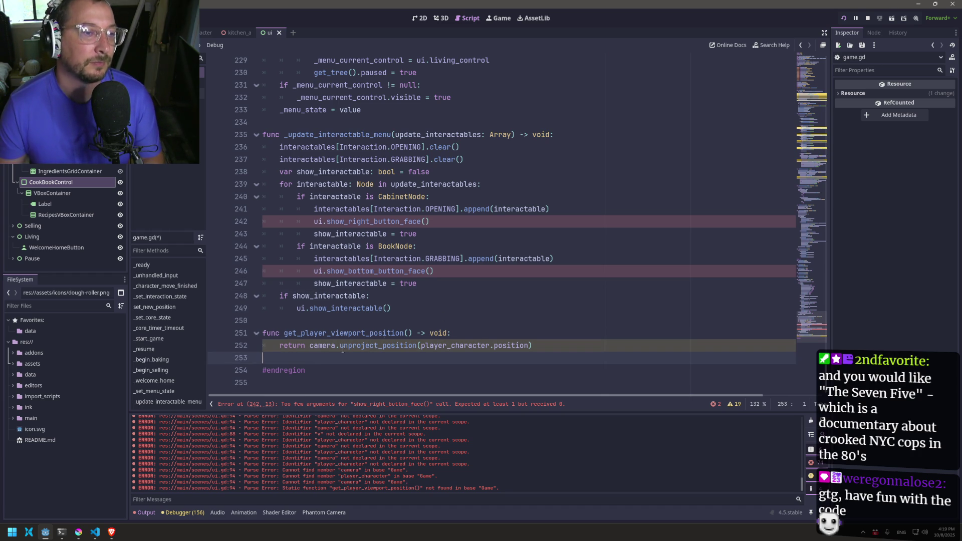
pyautogui.doubleClick(344, 333)
pyautogui.hotkey('ctrl', 's')
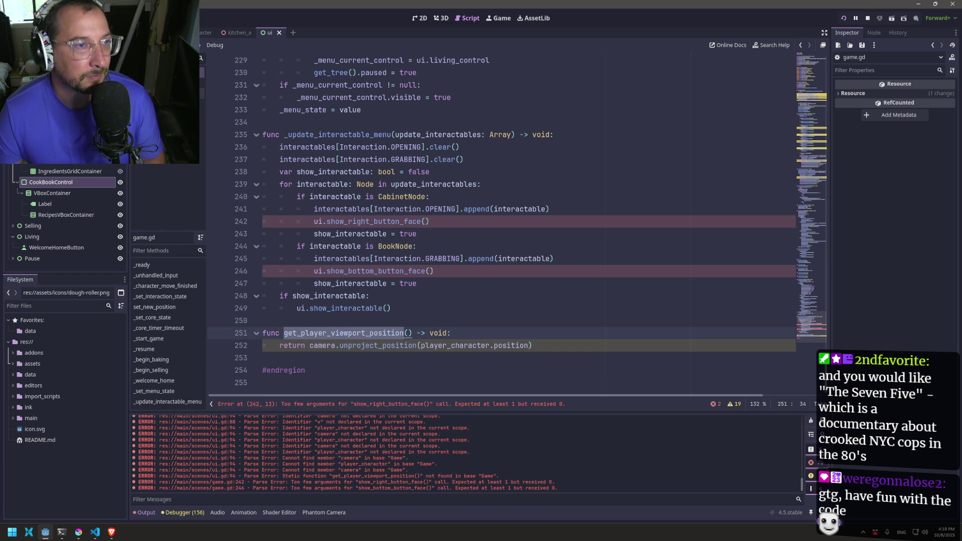
pyautogui.hotkey('alt', 'Left')
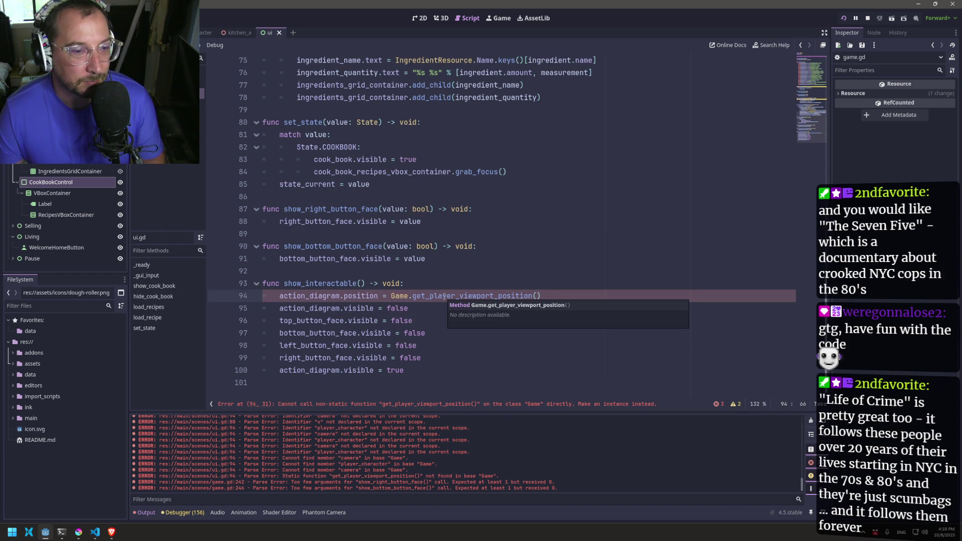
pyautogui.hotkey('alt', 'Right')
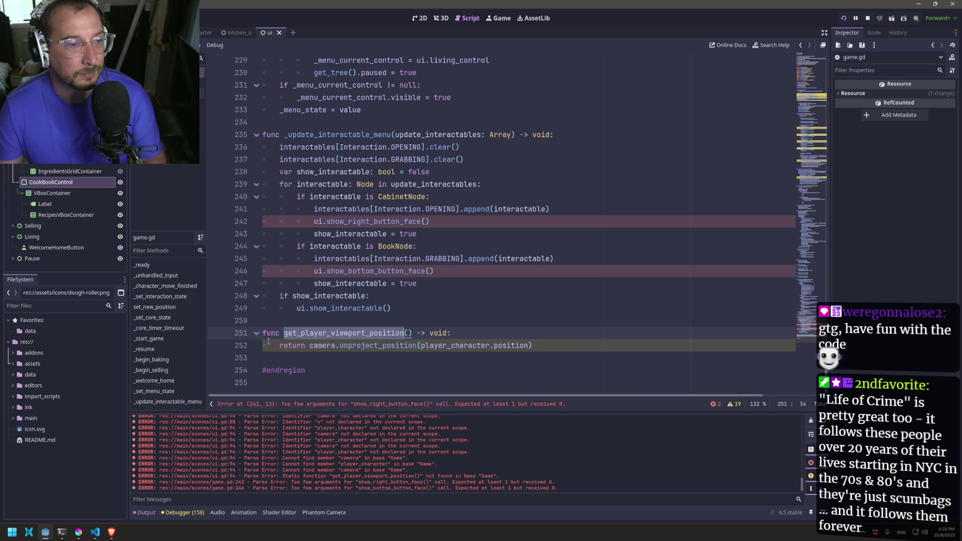
# - Add 'static' before the get_player_viewport_position declaration and save
pyautogui.click(266, 334)
pyautogui.press('Home')
pyautogui.write('static')
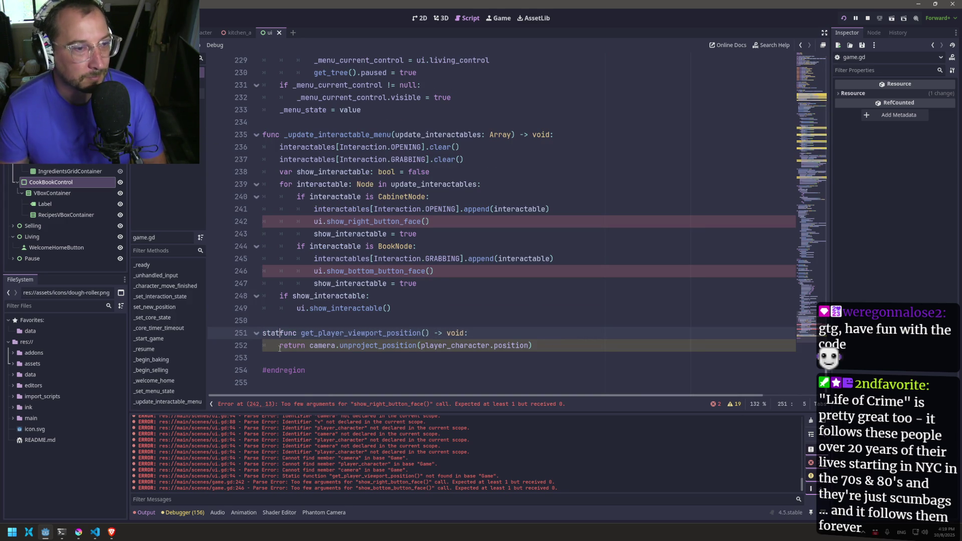
pyautogui.hotkey('ctrl', 's')
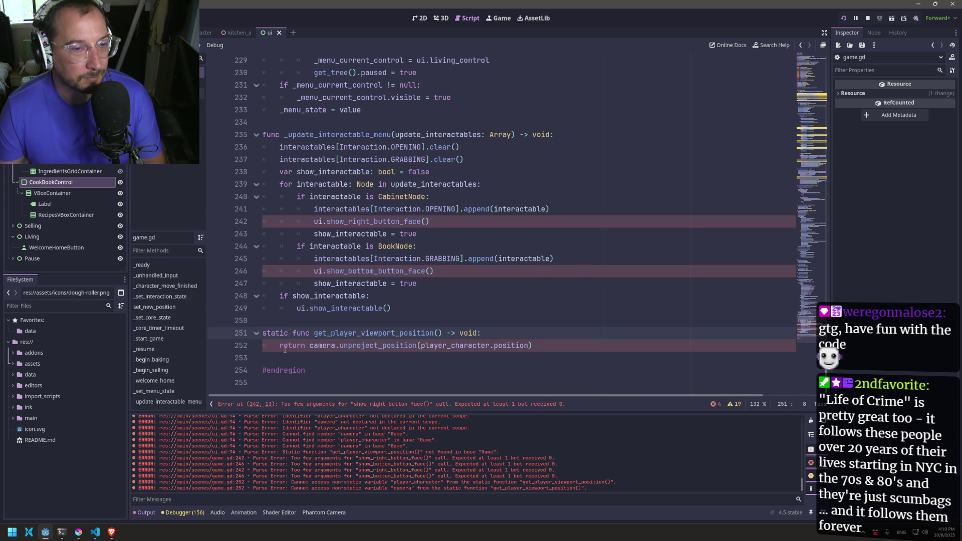
# - Inspect the camera variable's declaration in game.gd
pyautogui.keyDown('ctrl'); pyautogui.click(316, 348); pyautogui.keyUp('ctrl')
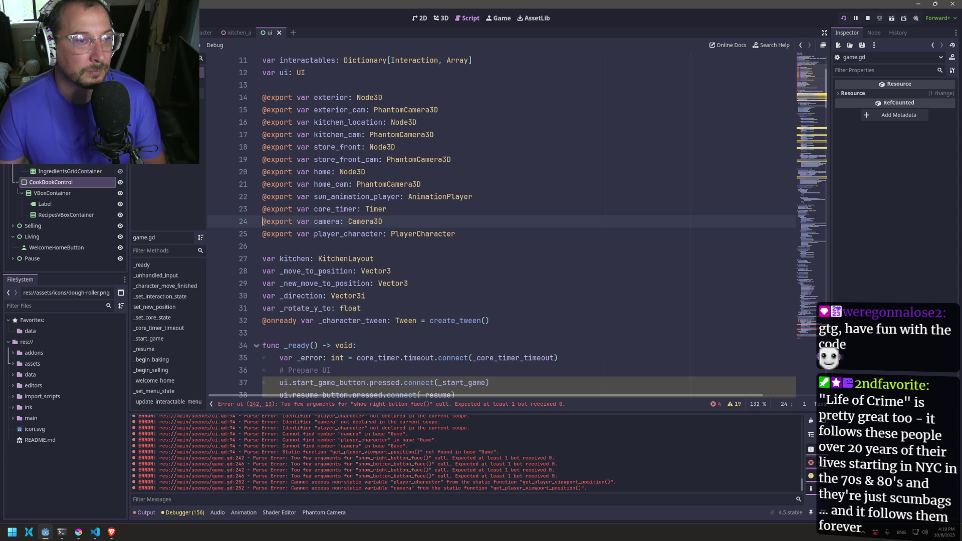
pyautogui.scroll(-20, 344, 258)
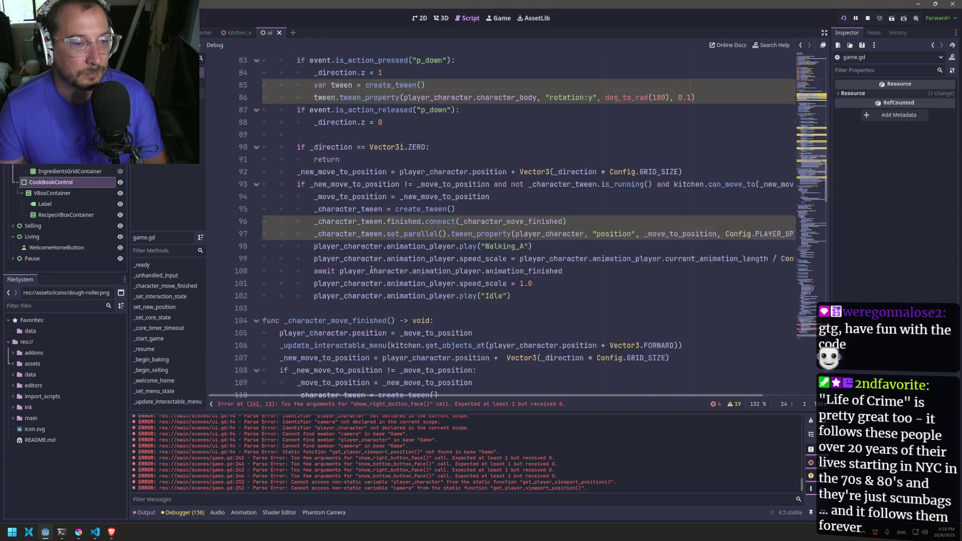
pyautogui.scroll(-20, 371, 269)
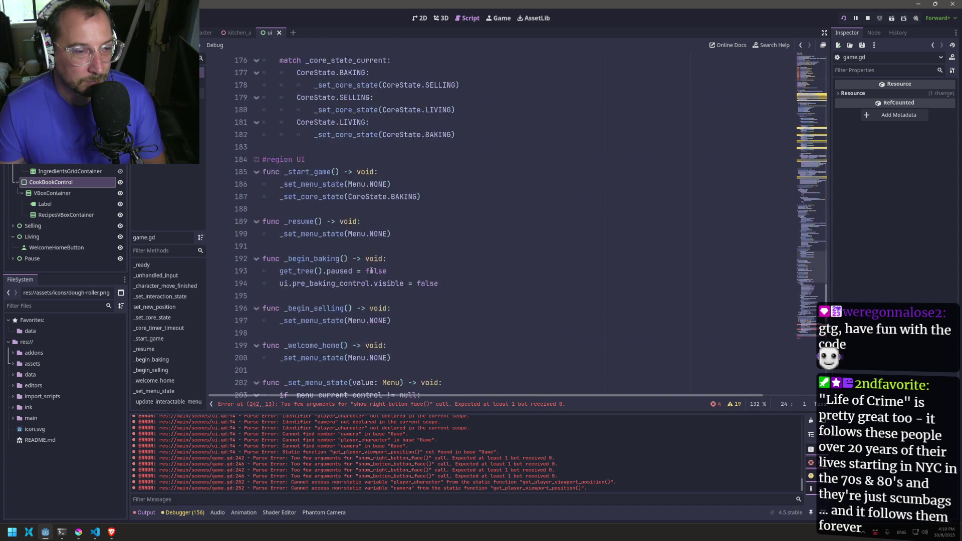
pyautogui.scroll(-6, 371, 271)
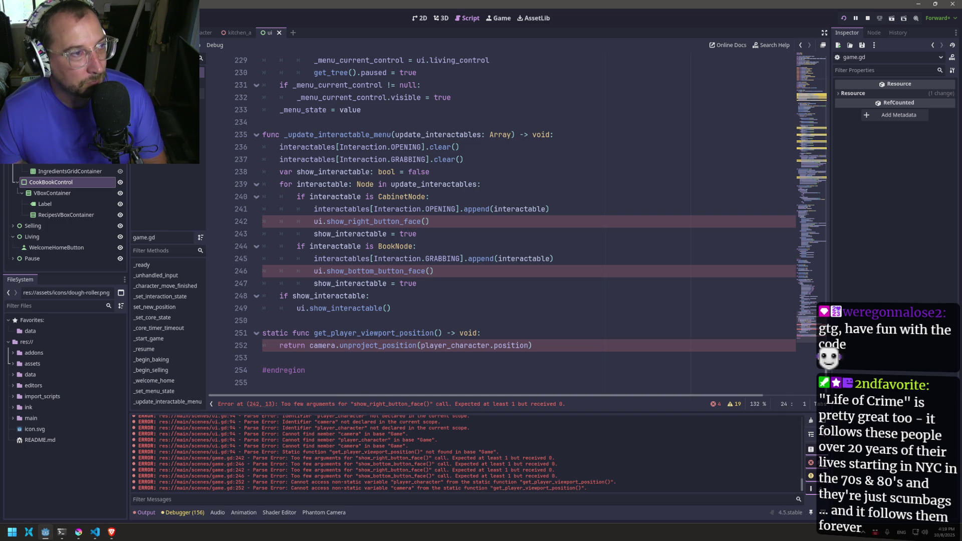
# - Go from the return line to the player_character declaration
pyautogui.click(370, 338)
pyautogui.doubleClick(453, 345)
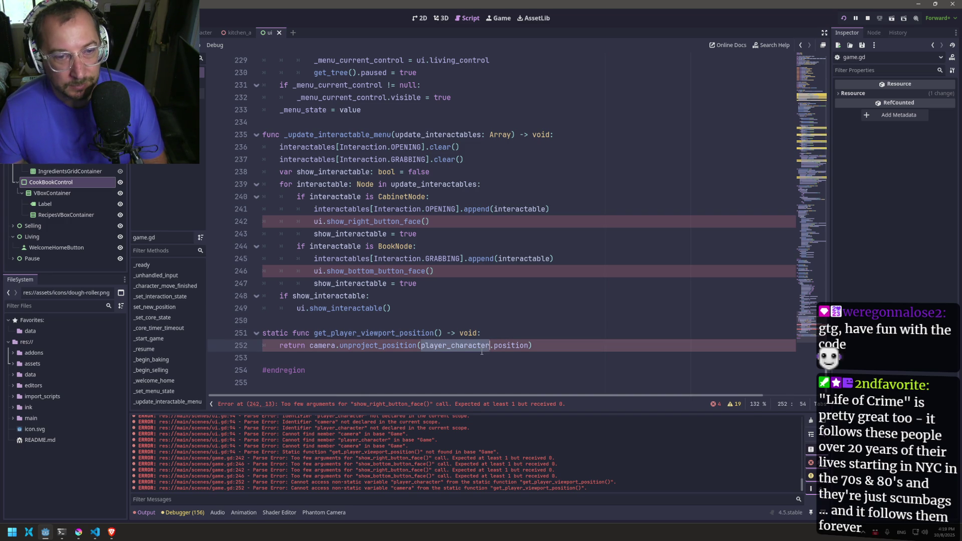
pyautogui.keyDown('ctrl'); pyautogui.click(446, 345); pyautogui.keyUp('ctrl')
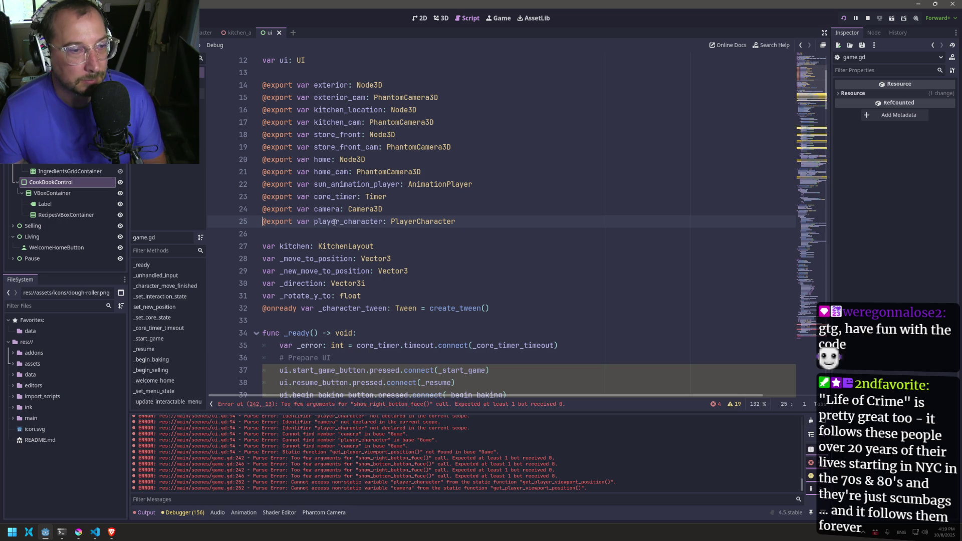
pyautogui.scroll(-2, 365, 282)
pyautogui.scroll(3, 276, 276)
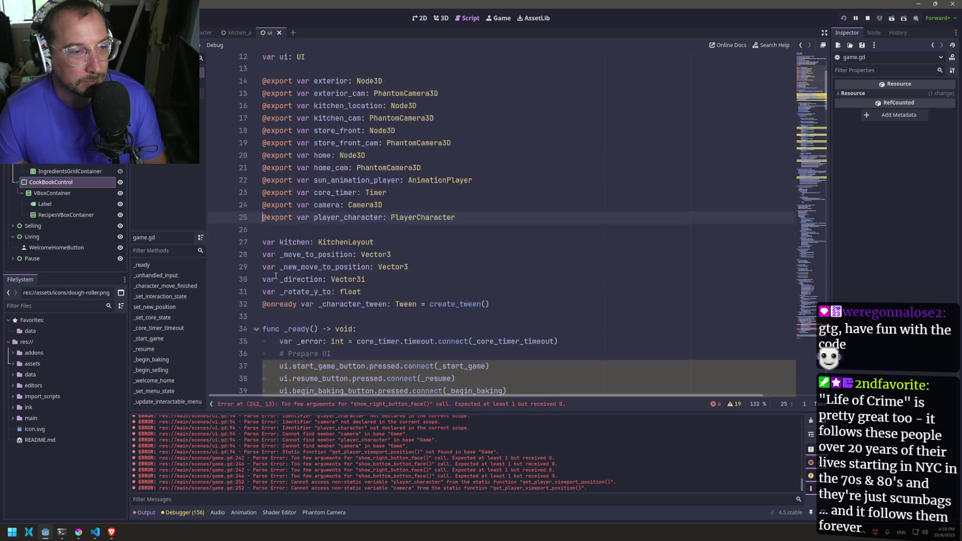
pyautogui.doubleClick(330, 247)
pyautogui.tripleClick(281, 251)
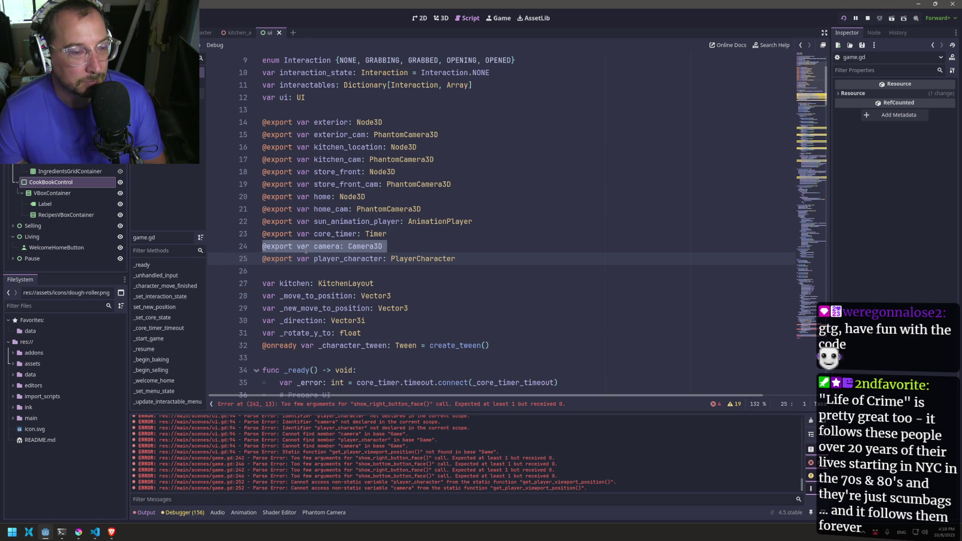
pyautogui.click(306, 250)
pyautogui.hotkey('shift', 'Home')
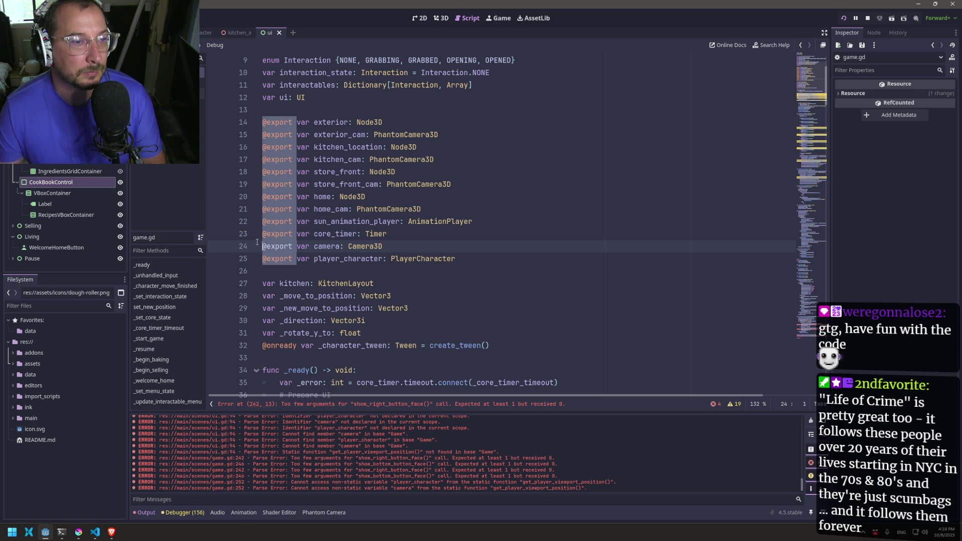
pyautogui.press('BackSpace')
pyautogui.write('static')
pyautogui.press('Down')
pyautogui.press('BackSpace')
pyautogui.press('BackSpace')
pyautogui.press('BackSpace')
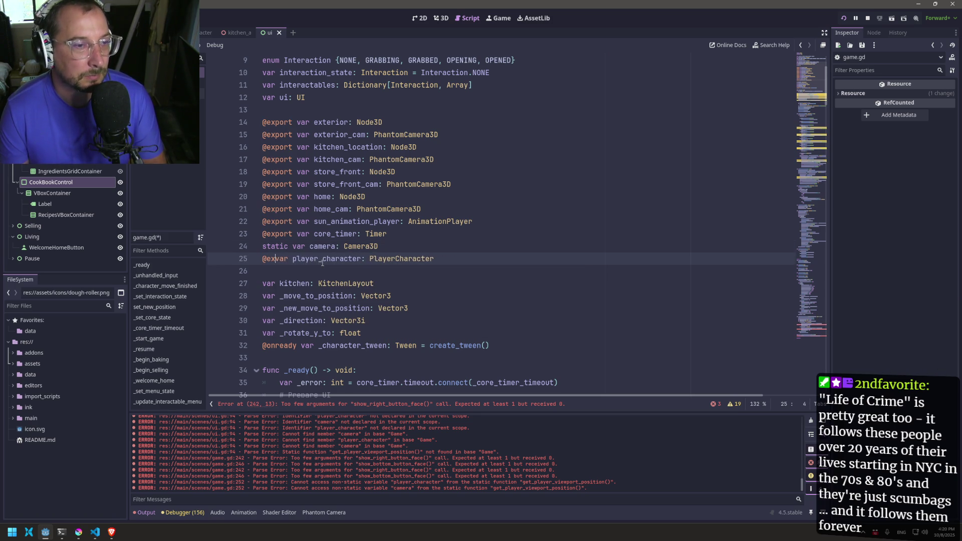
pyautogui.write('static')
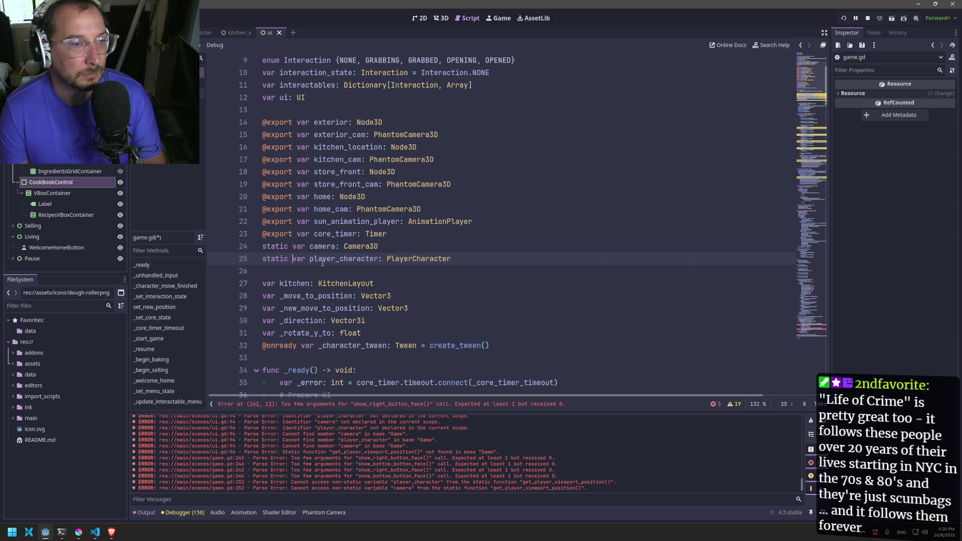
pyautogui.hotkey('ctrl', 's')
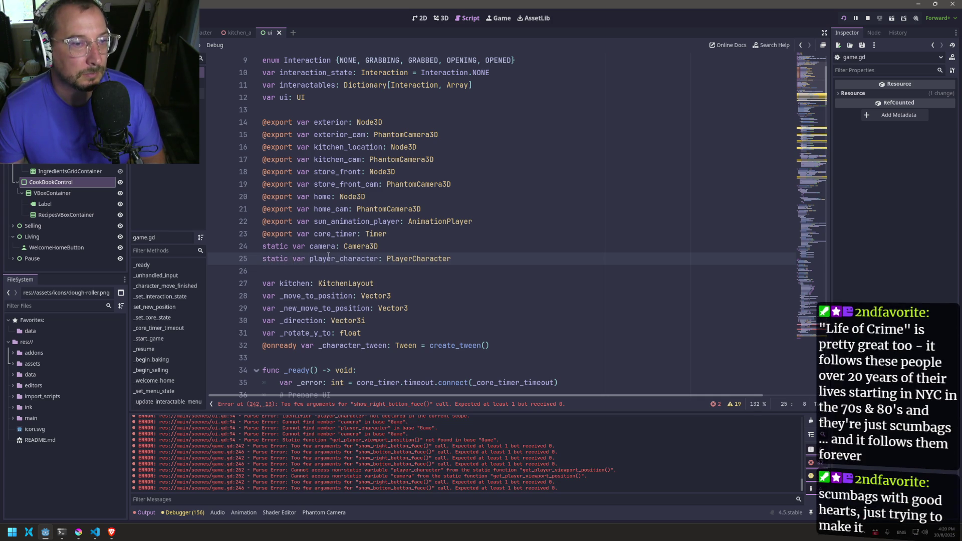
# - Insert a blank line after the core_timer line and save game.gd
pyautogui.click(411, 235)
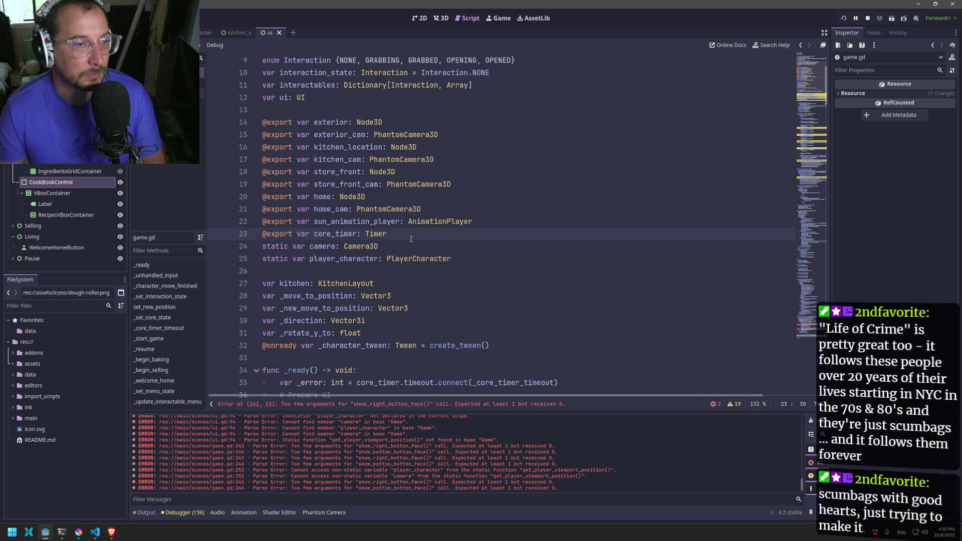
pyautogui.press('Return')
pyautogui.hotkey('ctrl', 's')
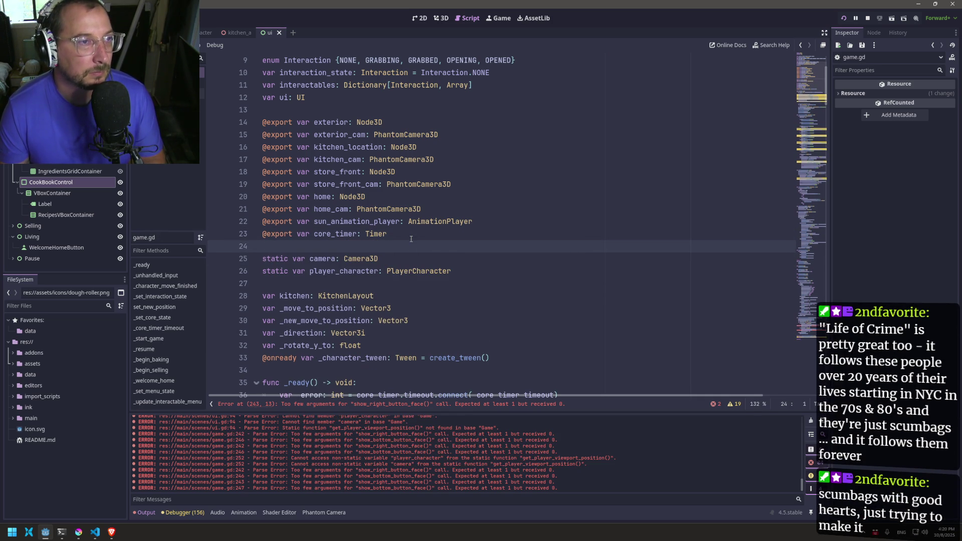
pyautogui.hotkey('ctrl', 'shift', 'Tab')
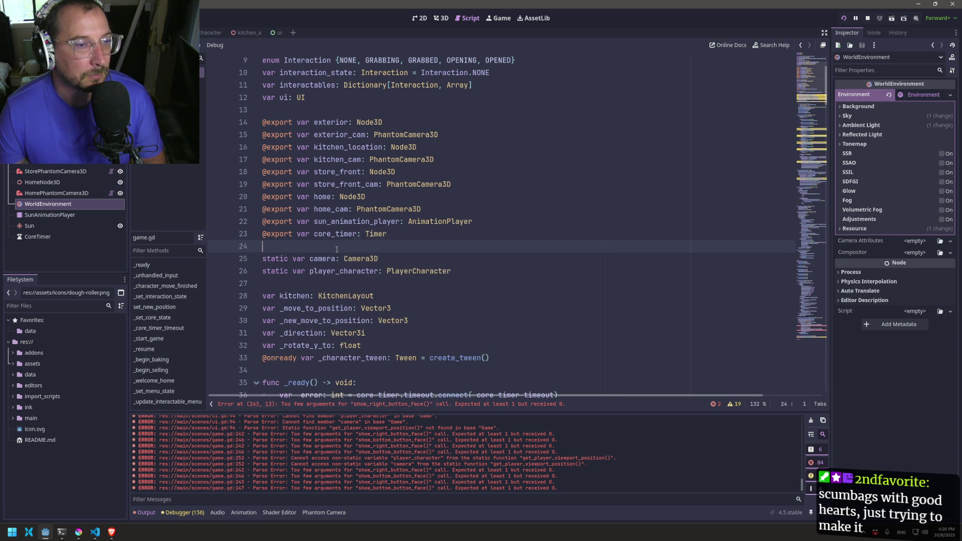
pyautogui.press('Delete')
pyautogui.press('Down')
pyautogui.hotkey('ctrl', 'Delete')
pyautogui.write('@export')
pyautogui.press('Up')
pyautogui.press('Home')
pyautogui.hotkey('ctrl', 'shift', 'Right')
pyautogui.write('s')
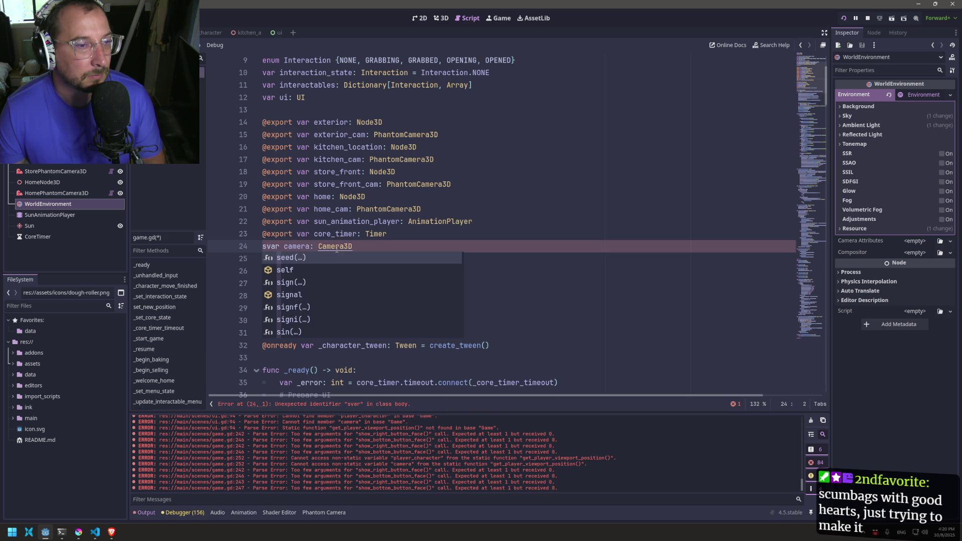
pyautogui.hotkey('ctrl', 'z')
# - Look over the sun_animation_player line and the surrounding declarations
pyautogui.click(329, 222)
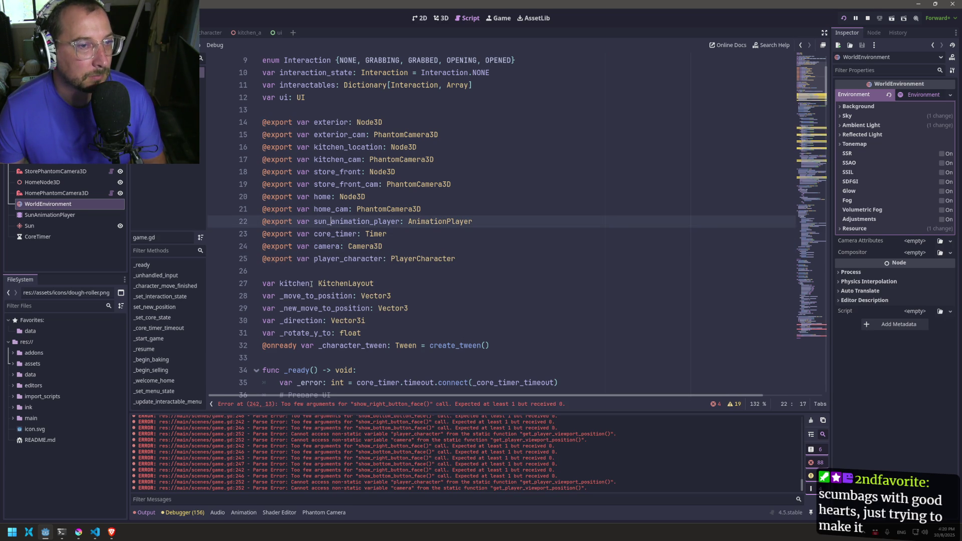
pyautogui.scroll(-3, 381, 253)
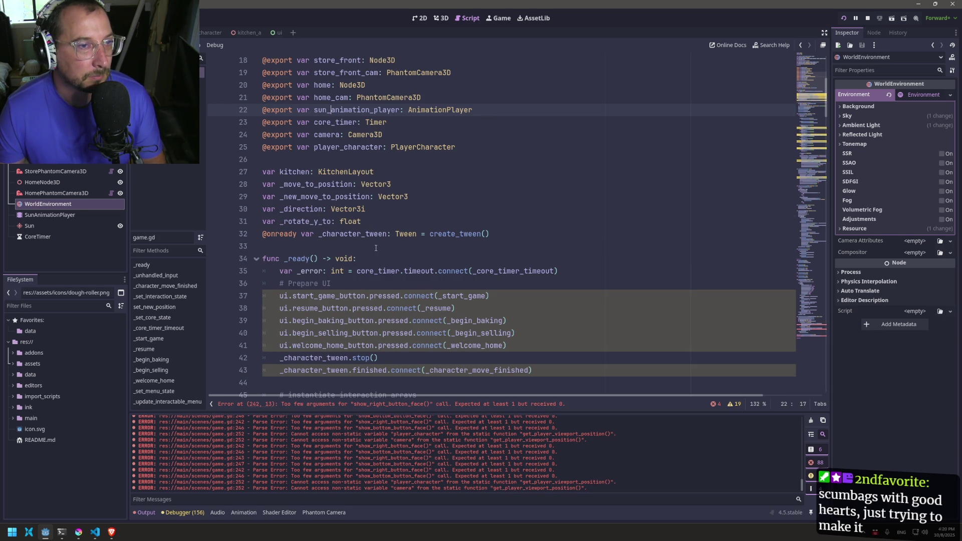
pyautogui.click(382, 160)
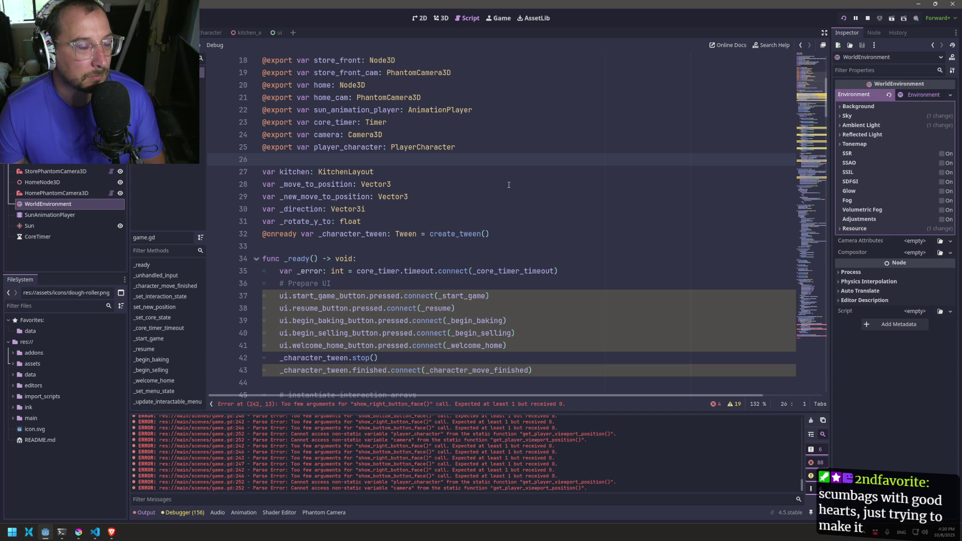
pyautogui.scroll(-11, 508, 185)
# - Pass true to the show_right_button_face and show_bottom_button_face calls and save game.gd
pyautogui.moveTo(824, 153); pyautogui.dragTo(823, 396)
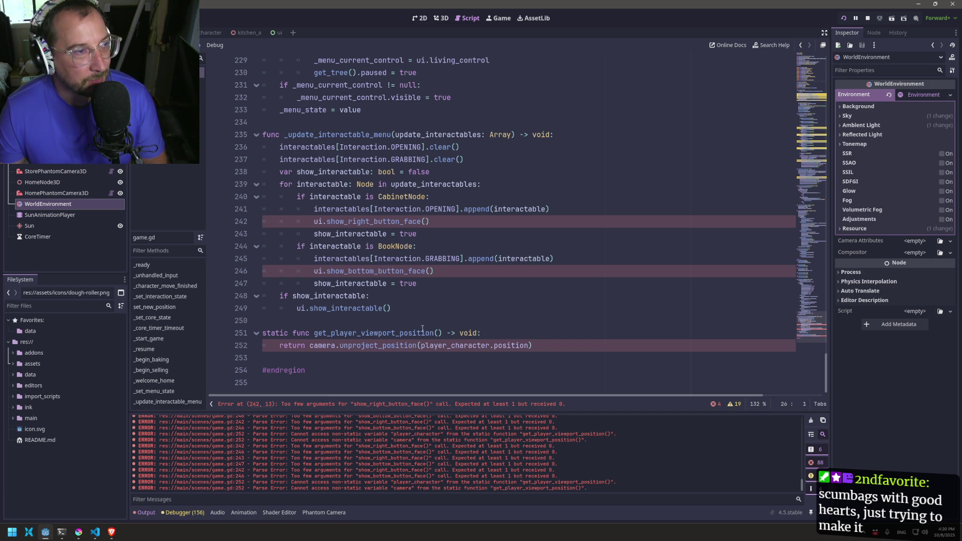
pyautogui.click(382, 352)
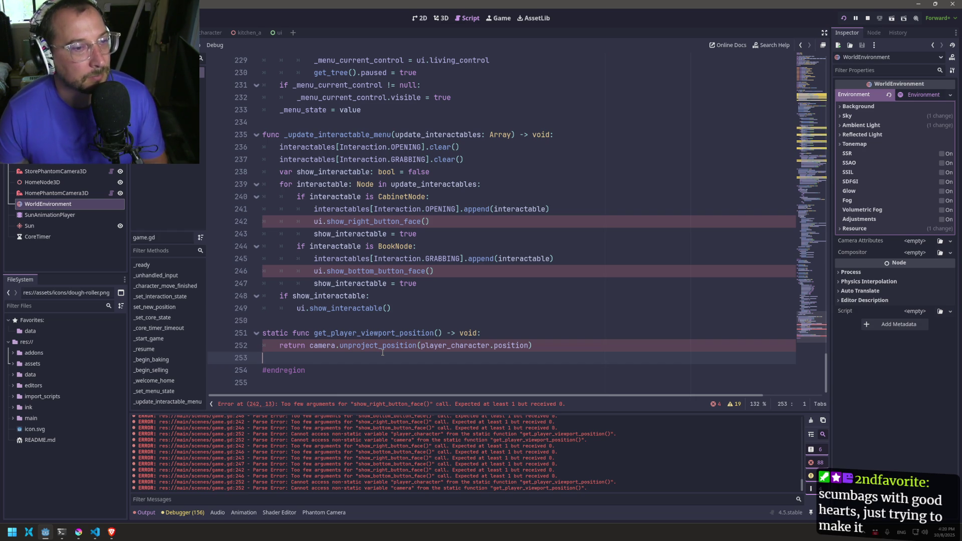
pyautogui.click(340, 220)
pyautogui.doubleClick(340, 221)
pyautogui.click(318, 221)
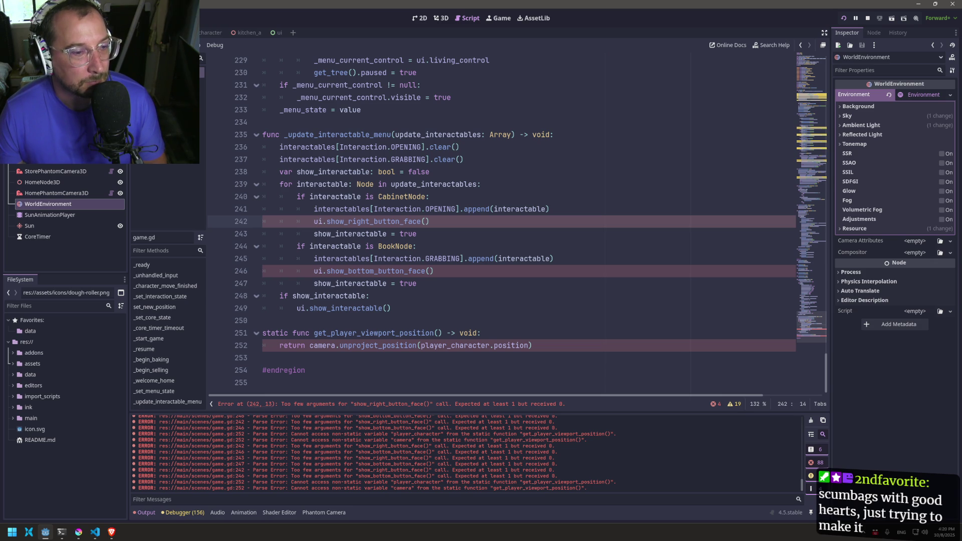
pyautogui.click(426, 220)
pyautogui.write('true')
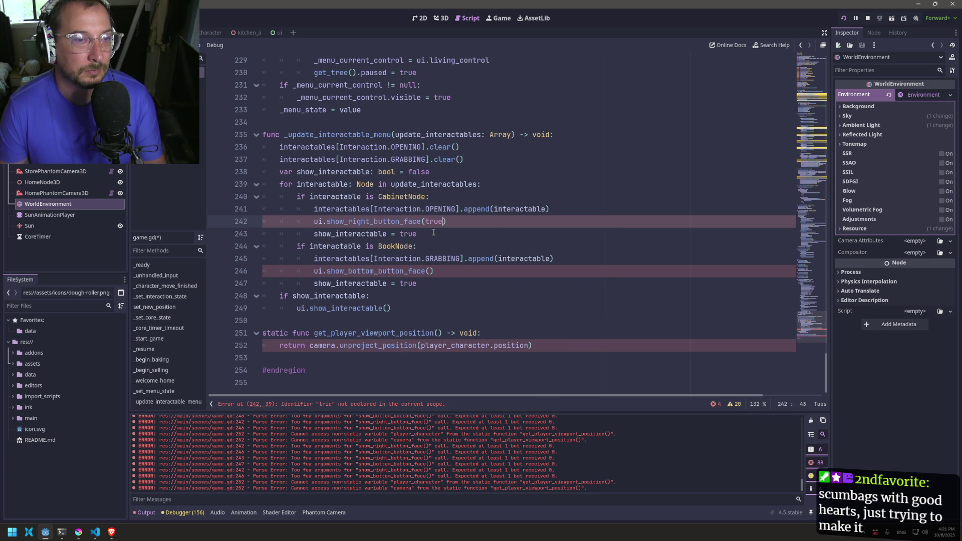
pyautogui.press('Down')
pyautogui.press('Down')
pyautogui.press('Down')
pyautogui.press('Left')
pyautogui.write('t')
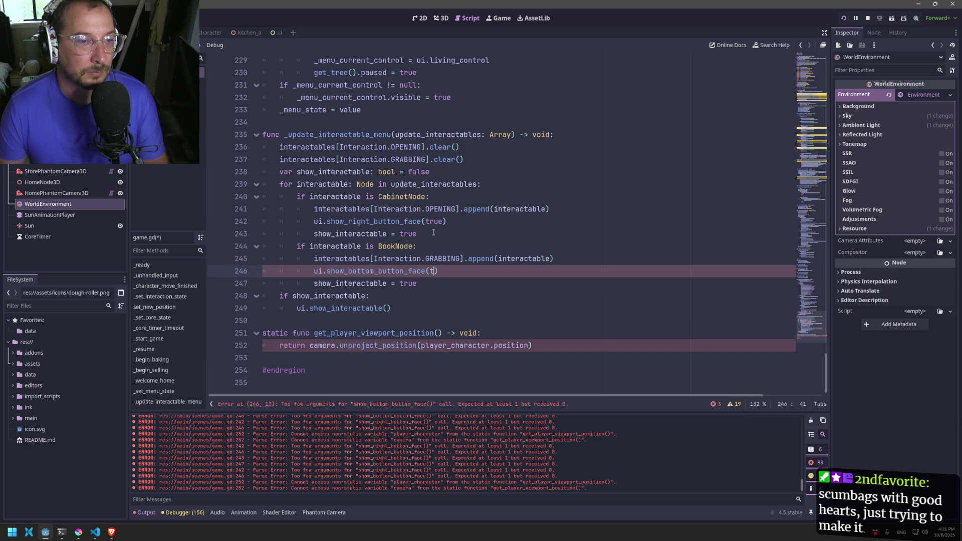
pyautogui.write('rue')
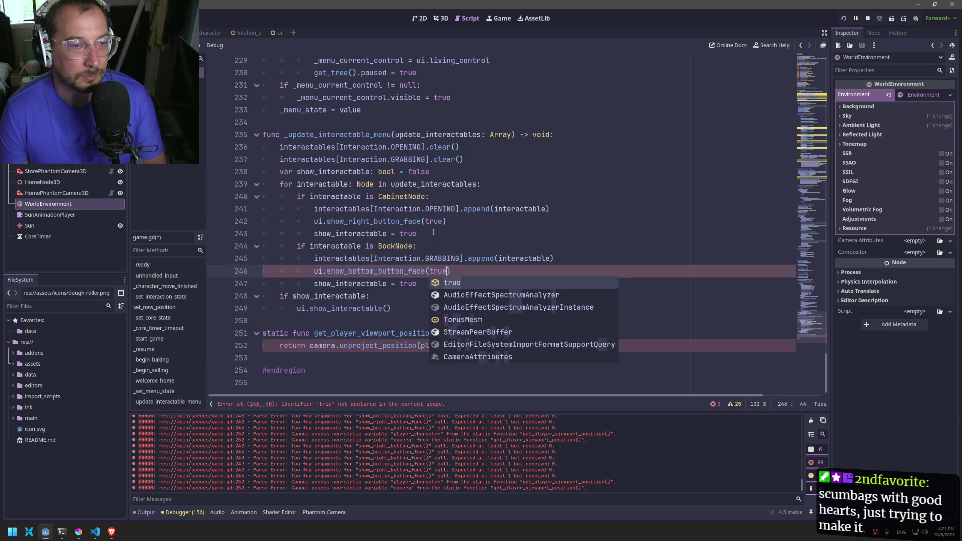
pyautogui.press('Escape')
pyautogui.hotkey('ctrl', 's')
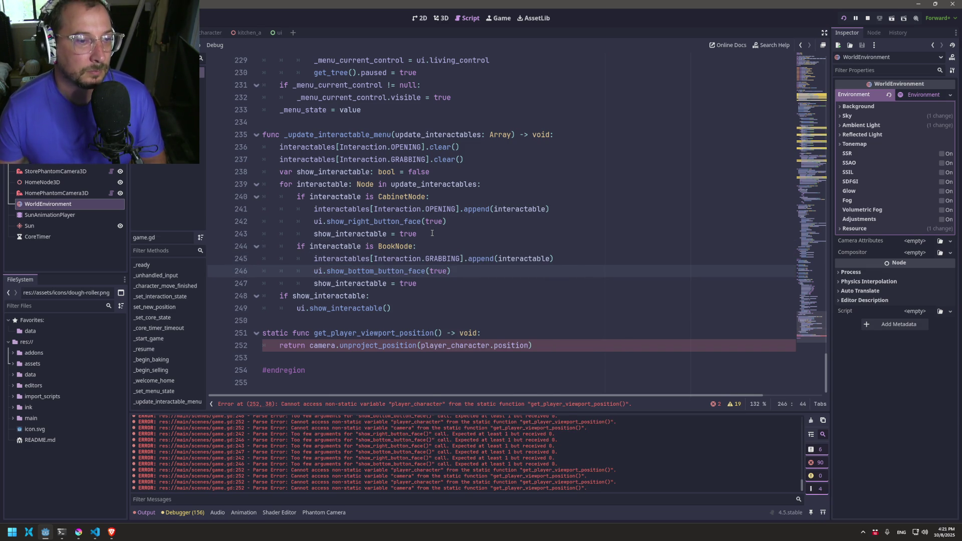
# - Pass true to show_interactable and give its definition a 'value: bool = true' parameter
pyautogui.click(387, 309)
pyautogui.write('true')
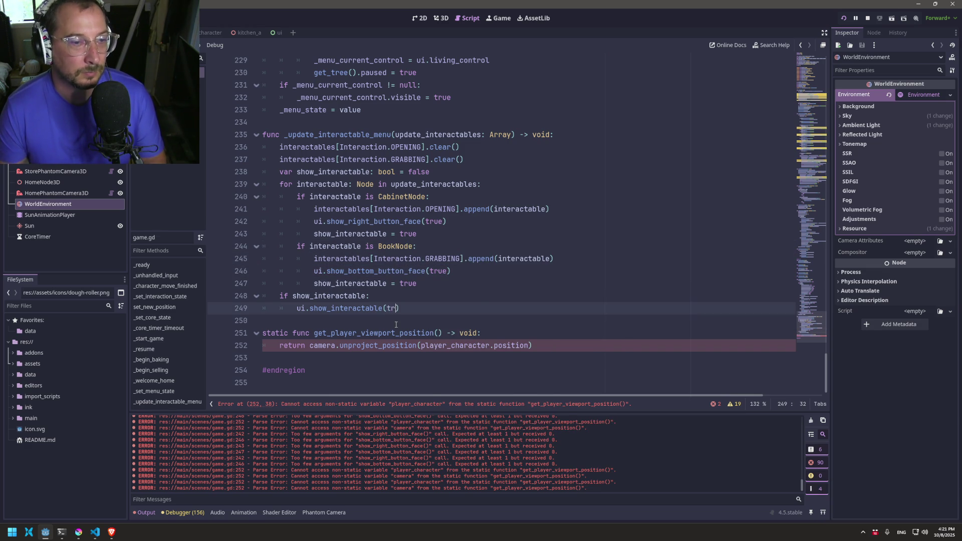
pyautogui.keyDown('ctrl'); pyautogui.click(330, 309); pyautogui.keyUp('ctrl')
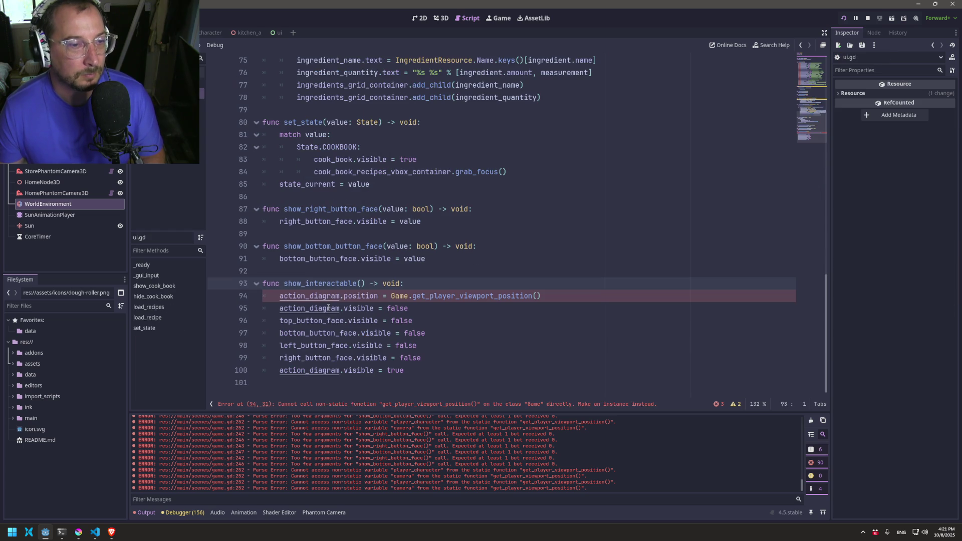
pyautogui.click(364, 283)
pyautogui.write('valu')
pyautogui.write('e: tr')
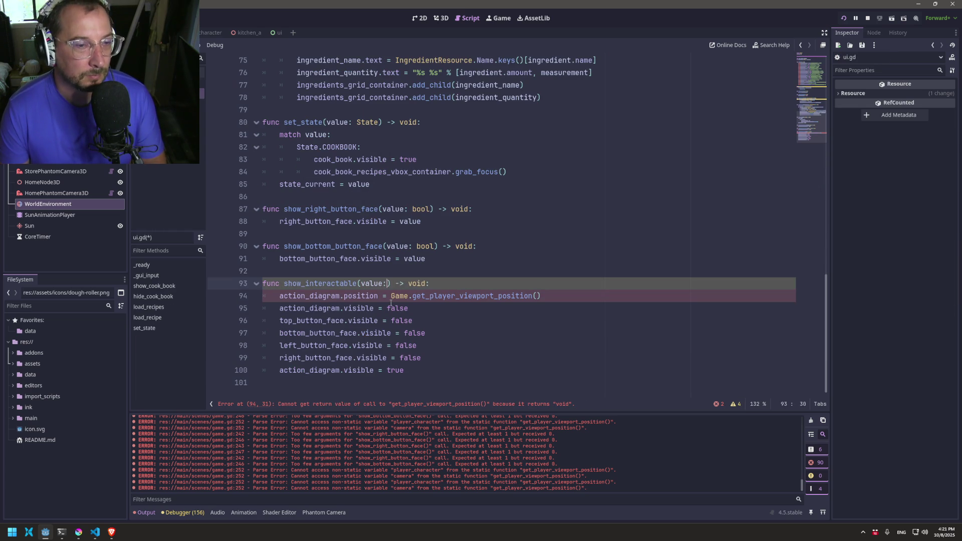
pyautogui.press('BackSpace')
pyautogui.press('BackSpace')
pyautogui.write('bool')
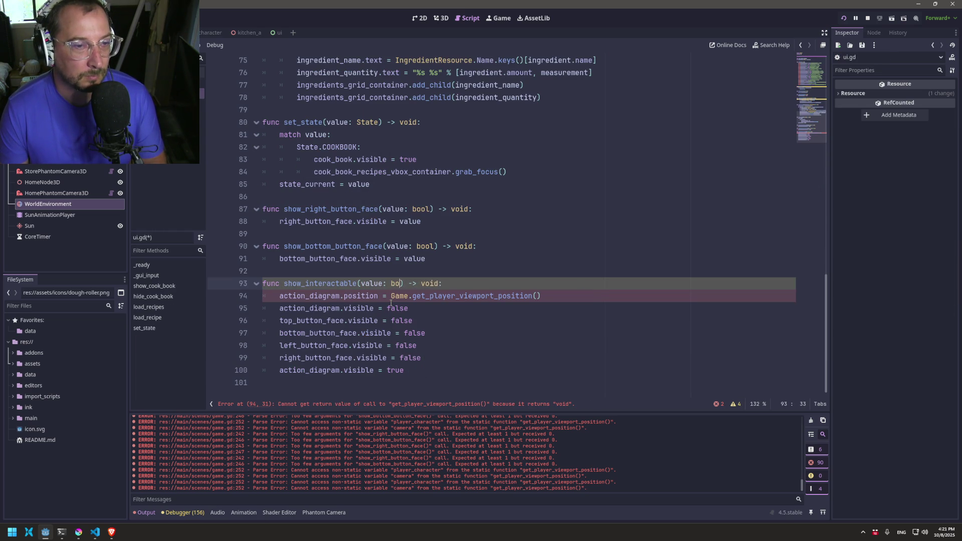
pyautogui.press('Escape')
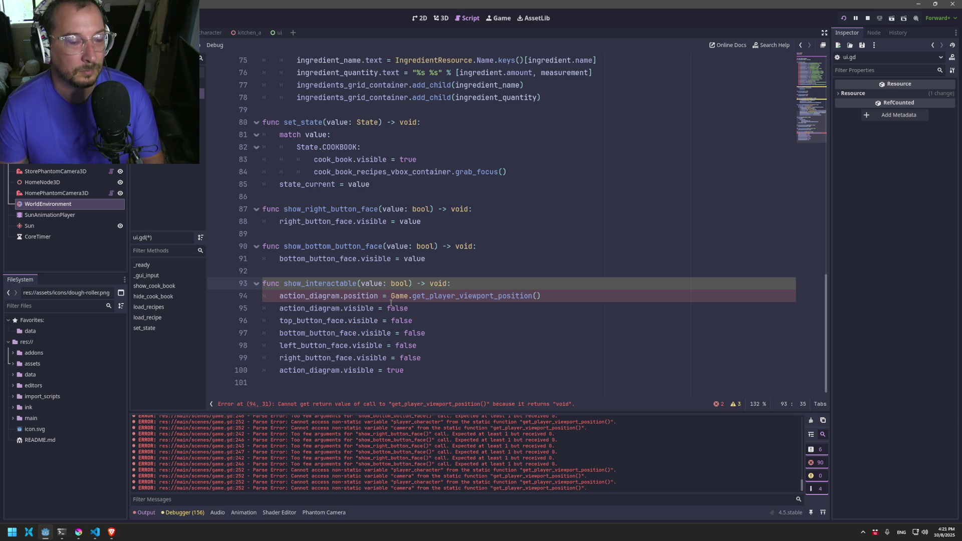
pyautogui.write('= true')
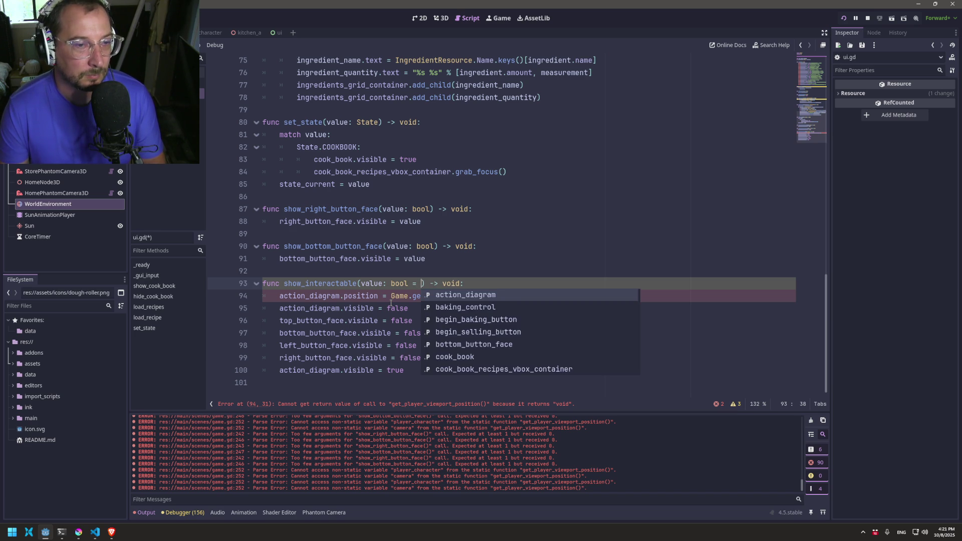
pyautogui.press('Escape')
# - Save ui.gd and inspect action_diagram and its position property on line 94
pyautogui.click(340, 296)
pyautogui.hotkey('ctrl', 's')
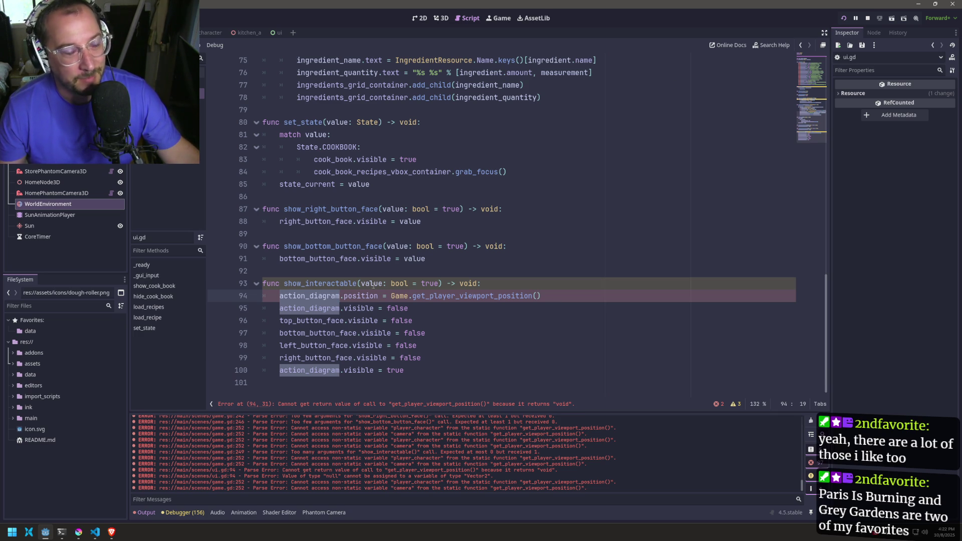
pyautogui.moveTo(363, 297)
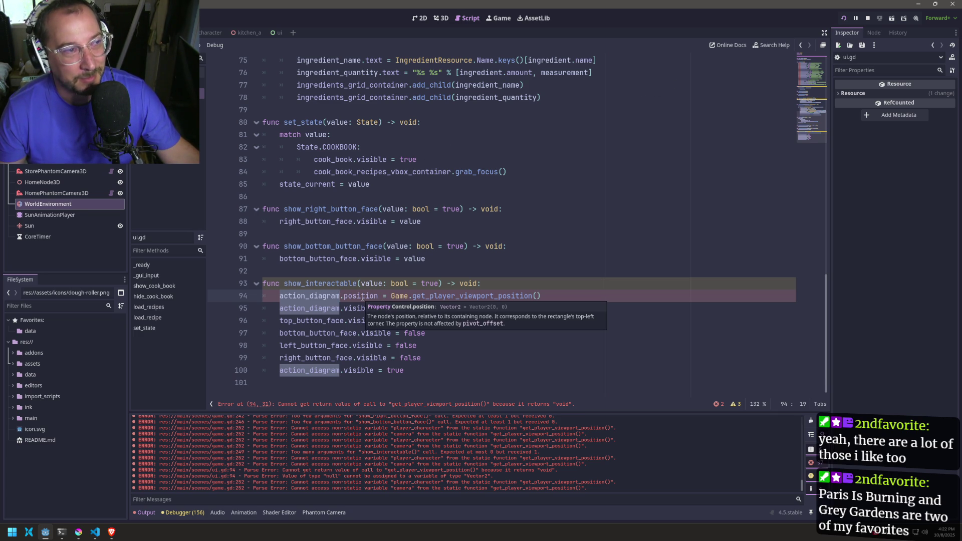
pyautogui.doubleClick(356, 296)
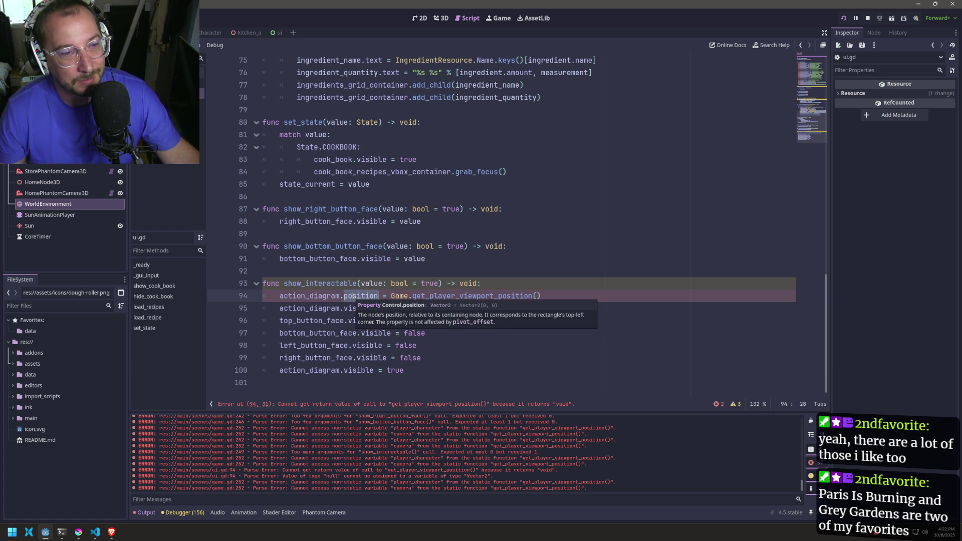
pyautogui.doubleClick(302, 298)
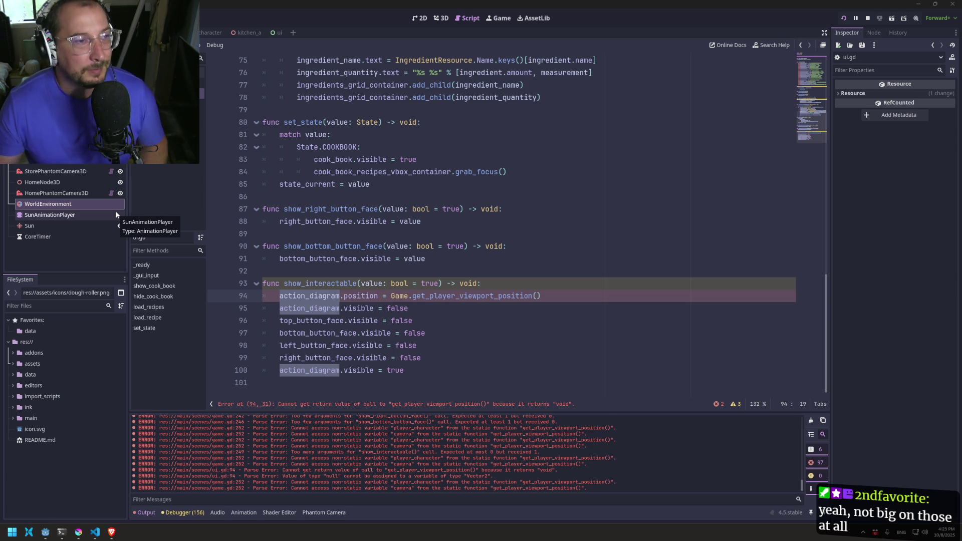
# - Leave ui.gd's line 95 and go back to game.gd
pyautogui.click(535, 281)
pyautogui.click(468, 303)
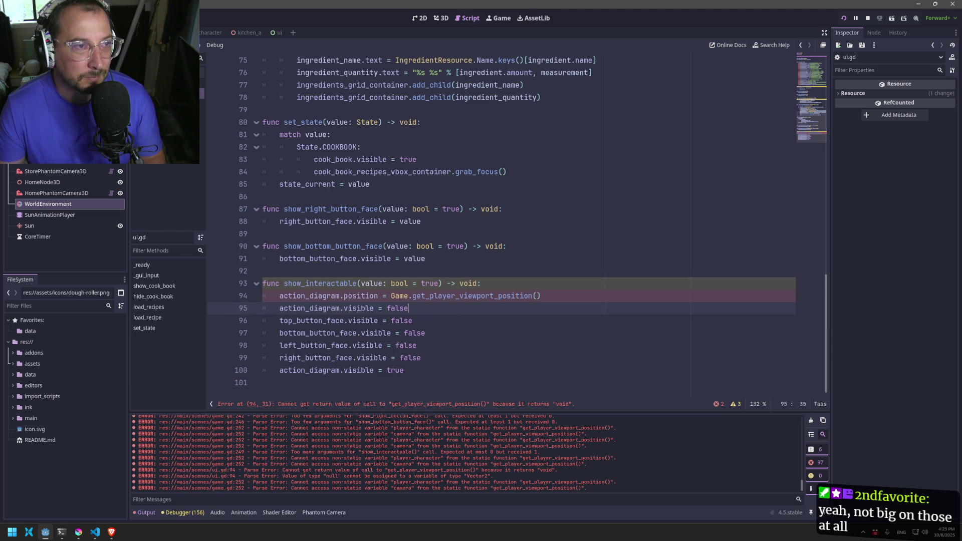
pyautogui.hotkey('alt', 'Left')
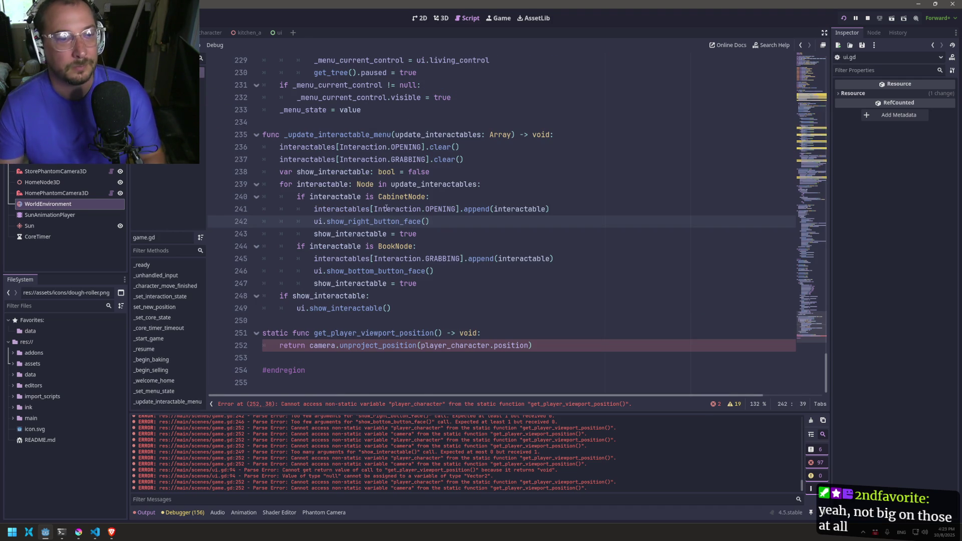
pyautogui.scroll(8, 427, 233)
pyautogui.scroll(20, 427, 233)
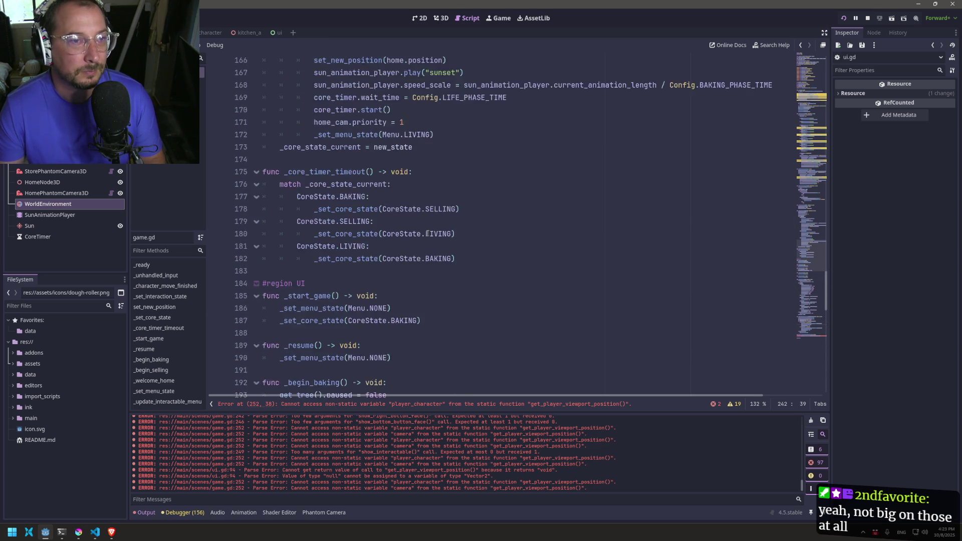
pyautogui.scroll(20, 427, 233)
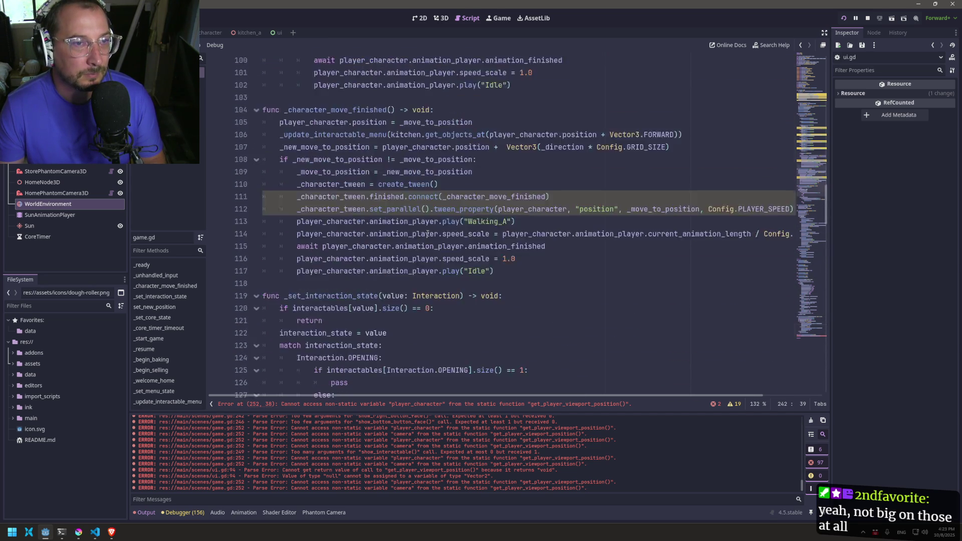
pyautogui.scroll(12, 427, 232)
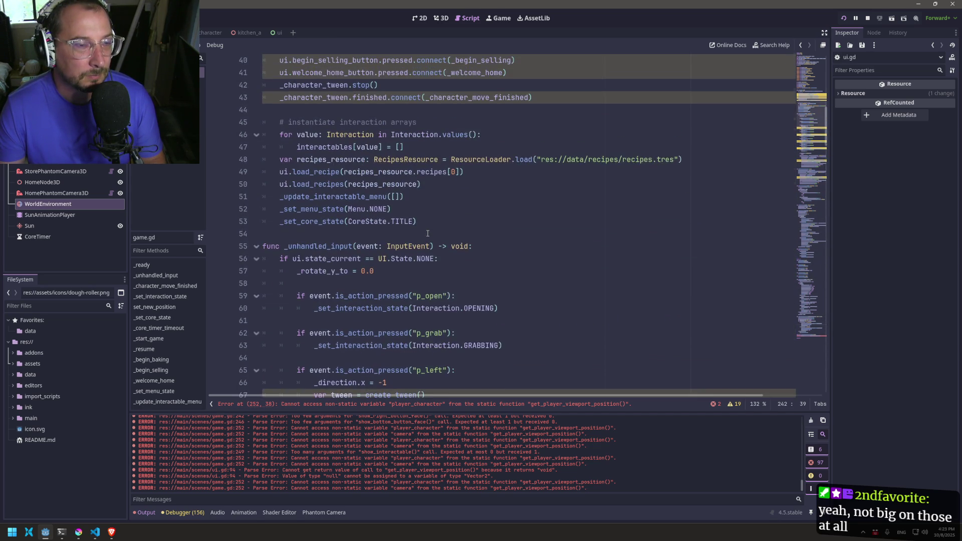
pyautogui.scroll(9, 429, 233)
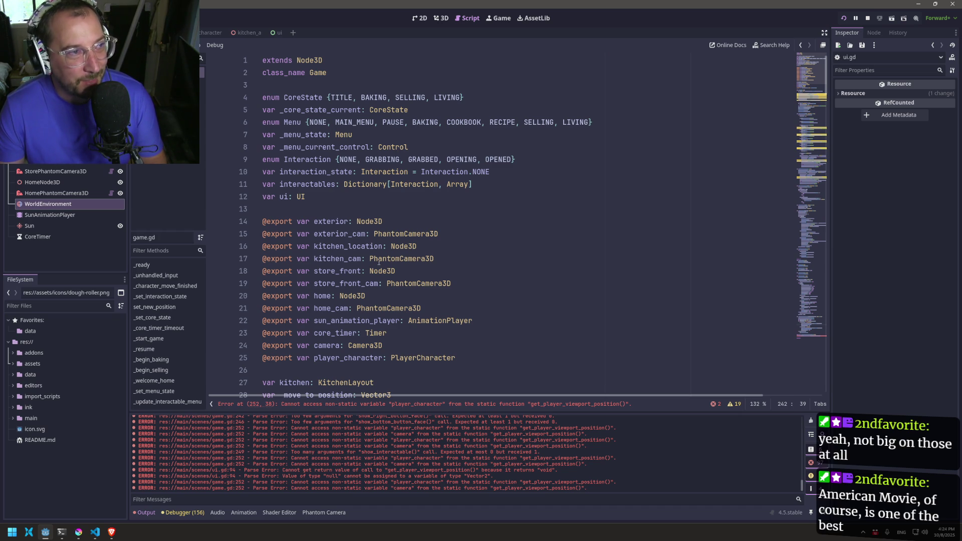
pyautogui.scroll(-2, 396, 247)
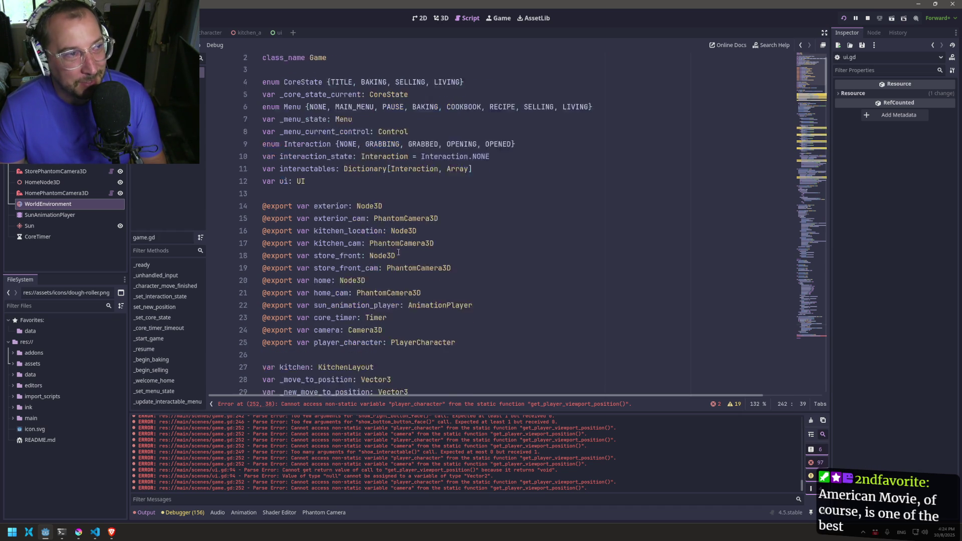
pyautogui.scroll(1, 395, 247)
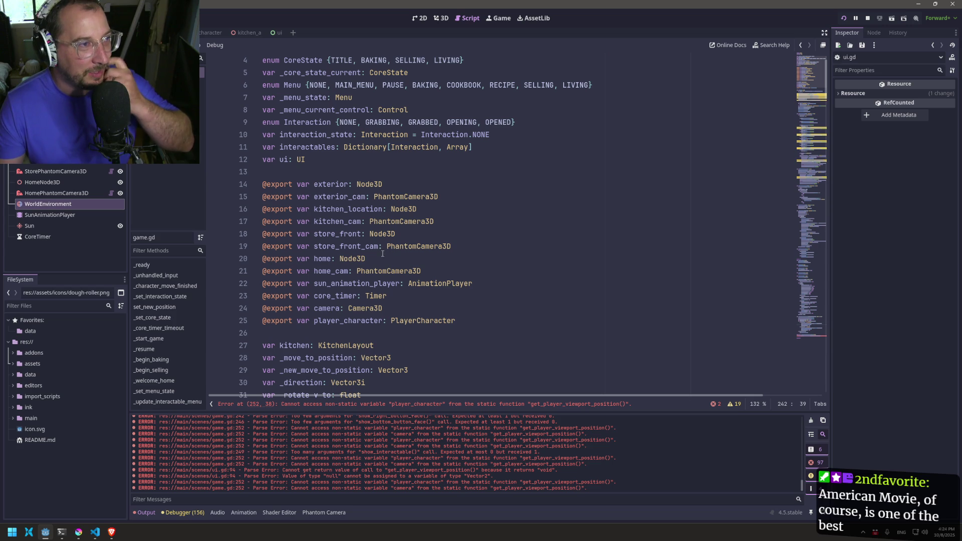
pyautogui.click(382, 333)
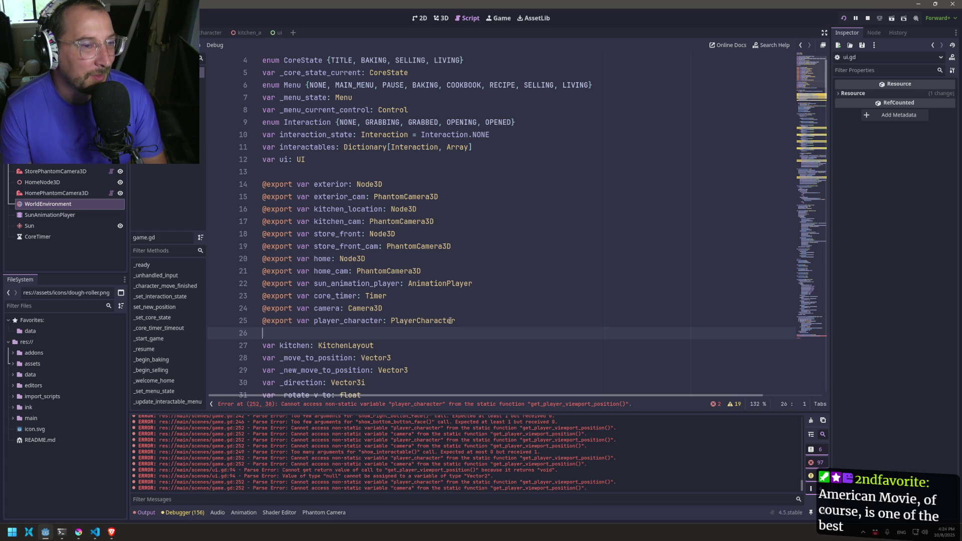
pyautogui.scroll(-7, 443, 126)
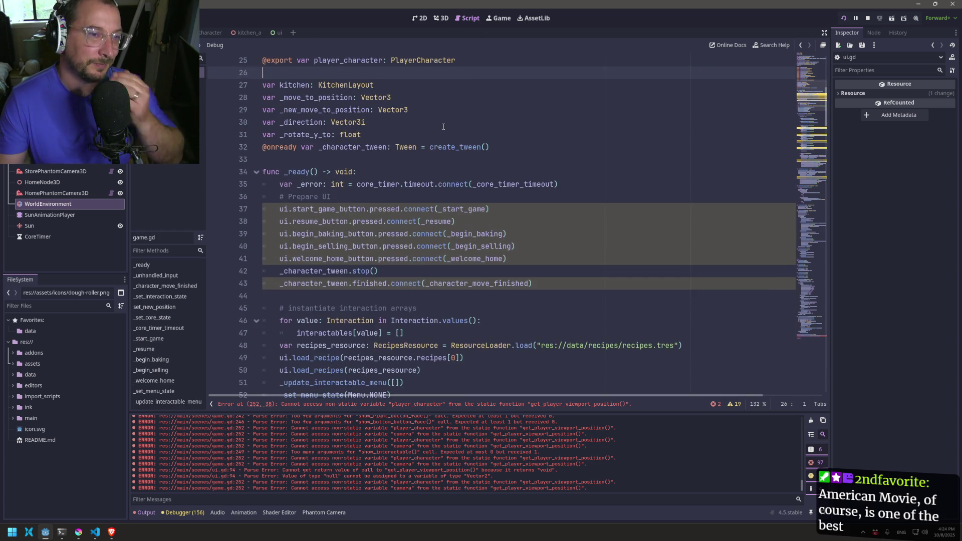
pyautogui.scroll(8, 443, 126)
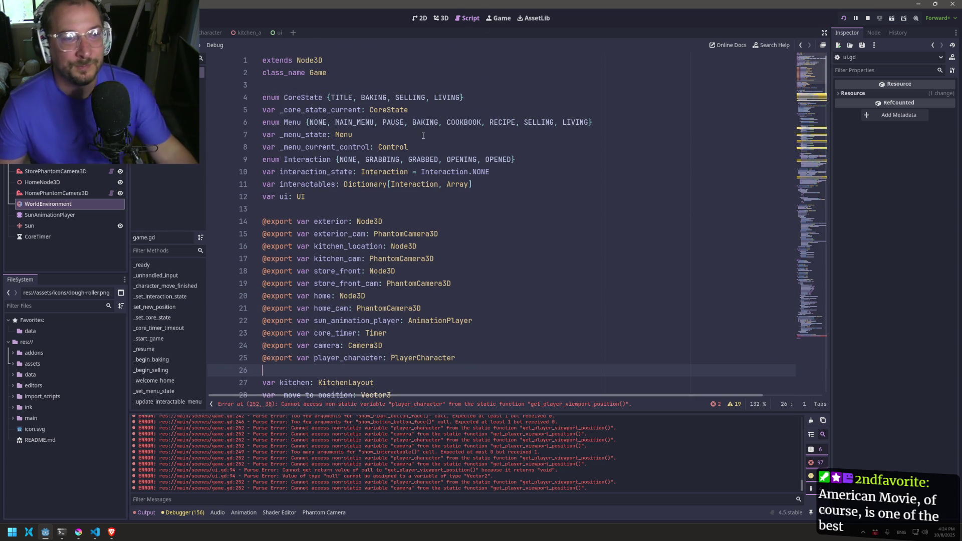
pyautogui.scroll(-6, 376, 208)
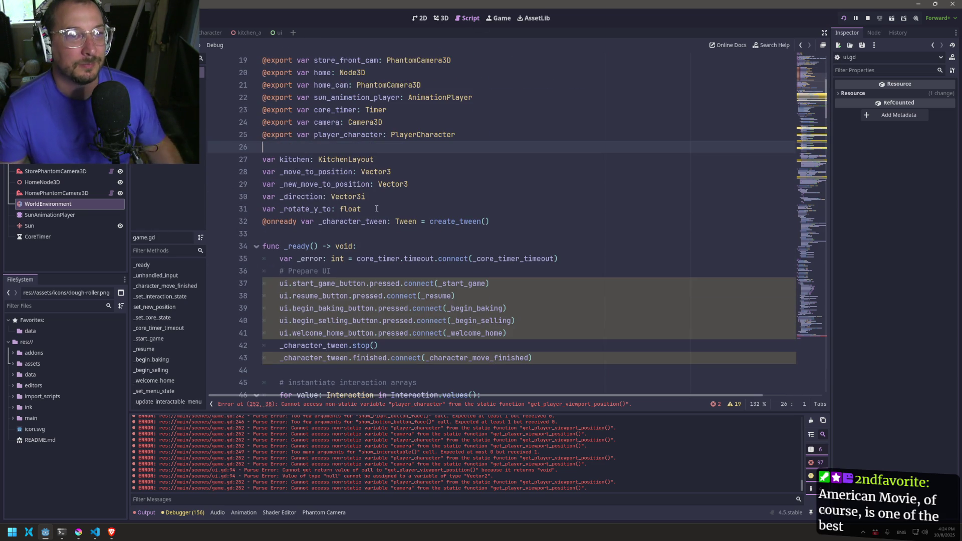
# - Copy the camera and player_character export declarations and paste them below the _rotate_y_to line
pyautogui.press('Left')
pyautogui.hotkey('shift', 'Left')
pyautogui.hotkey('shift', 'Left')
pyautogui.hotkey('shift', 'Left')
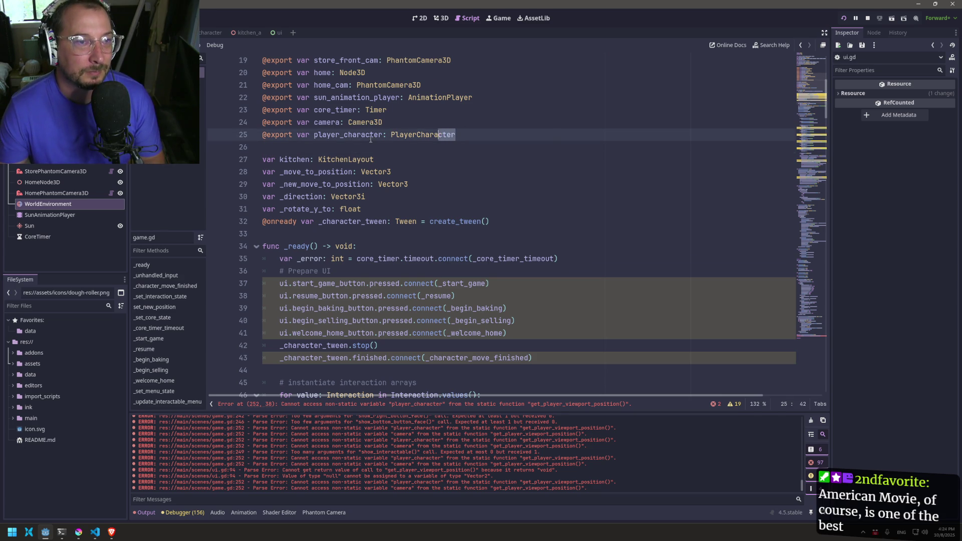
pyautogui.doubleClick(353, 136)
pyautogui.doubleClick(328, 123)
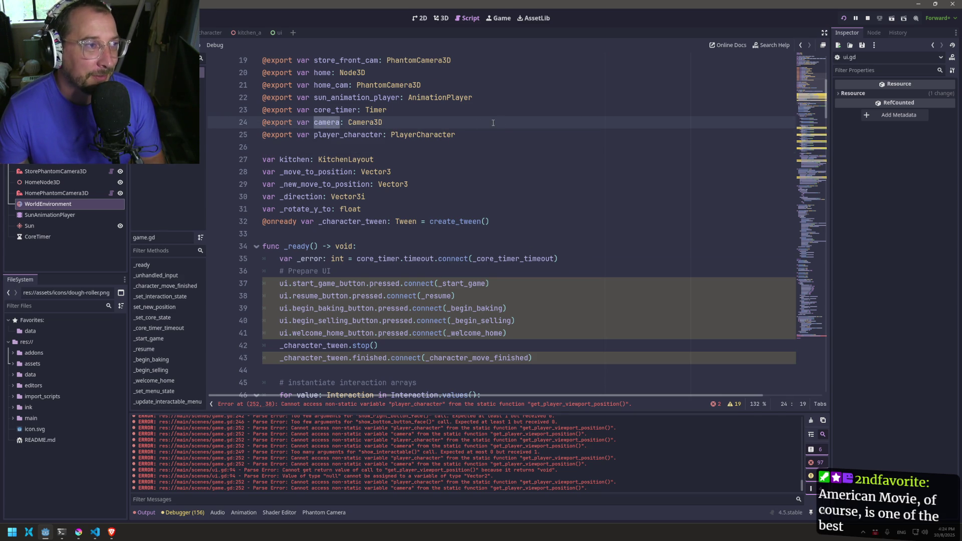
pyautogui.click(451, 136)
pyautogui.hotkey('shift', 'Home')
pyautogui.hotkey('shift', 'Up')
pyautogui.hotkey('ctrl', 'c')
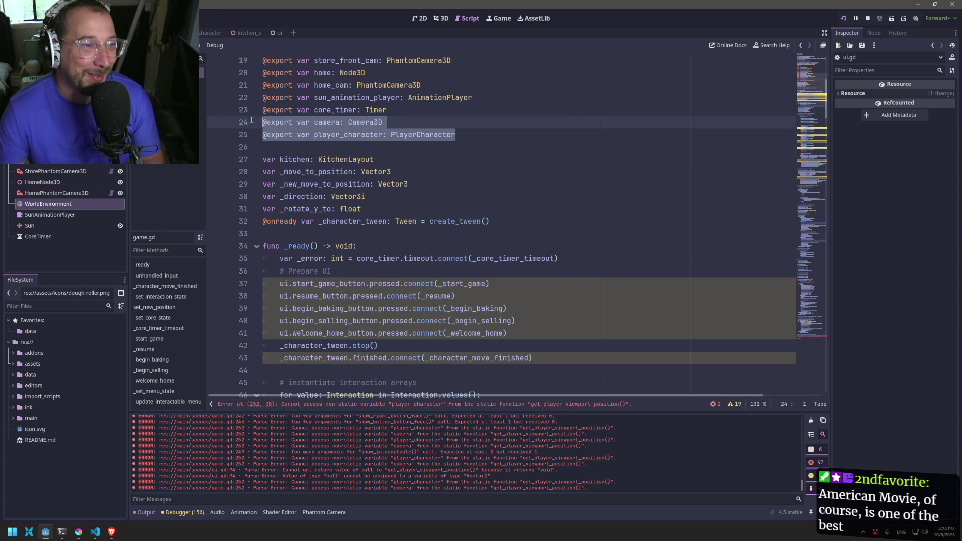
pyautogui.click(391, 148)
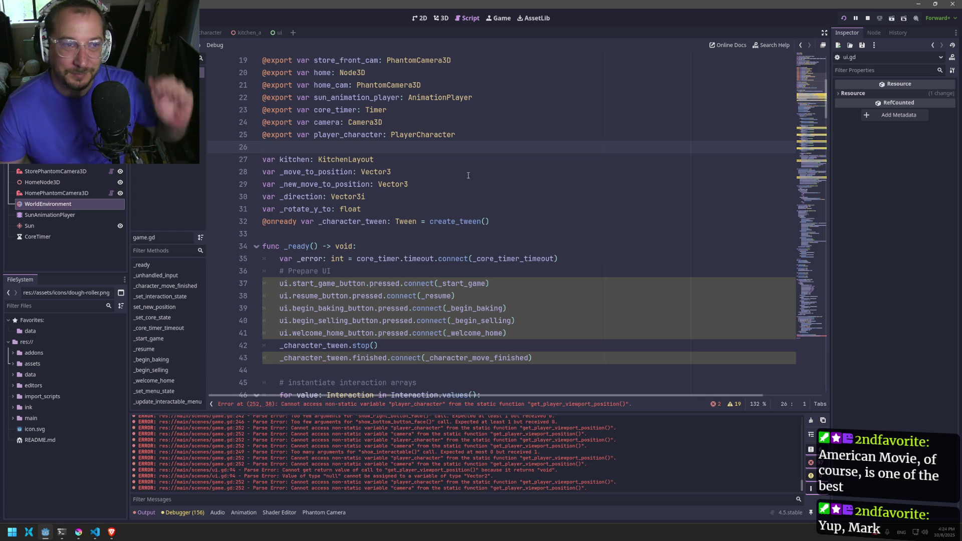
pyautogui.click(396, 208)
pyautogui.press('Return')
pyautogui.hotkey('ctrl', 'v')
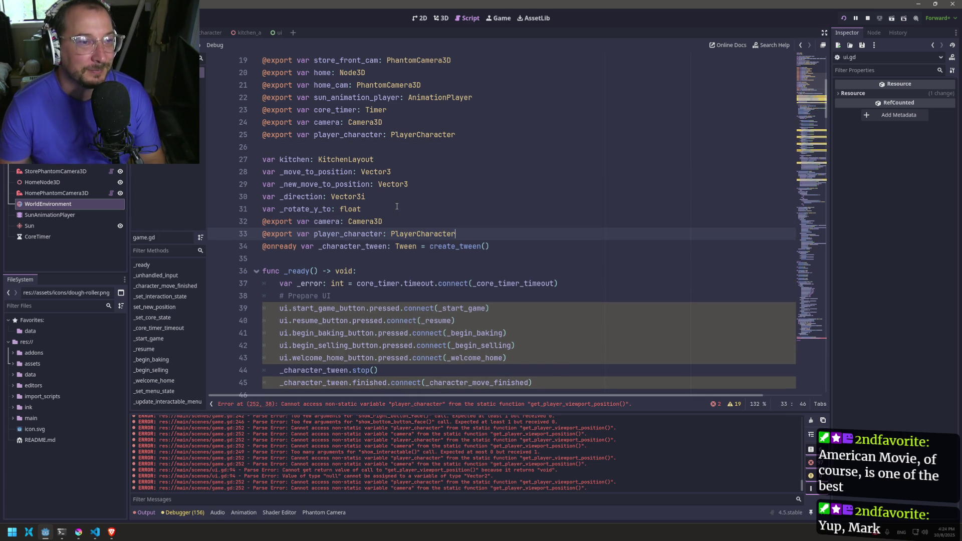
pyautogui.click(314, 221)
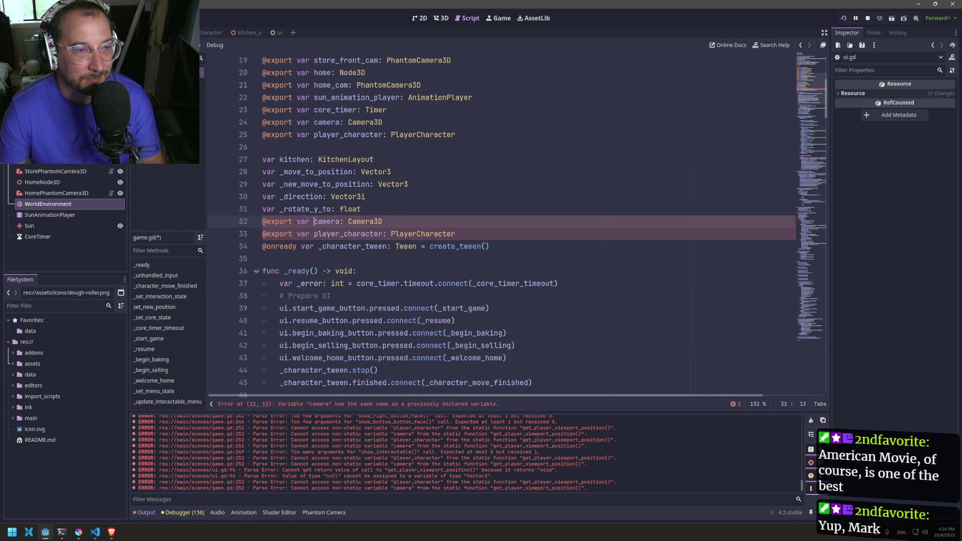
pyautogui.doubleClick(287, 222)
pyautogui.write('st')
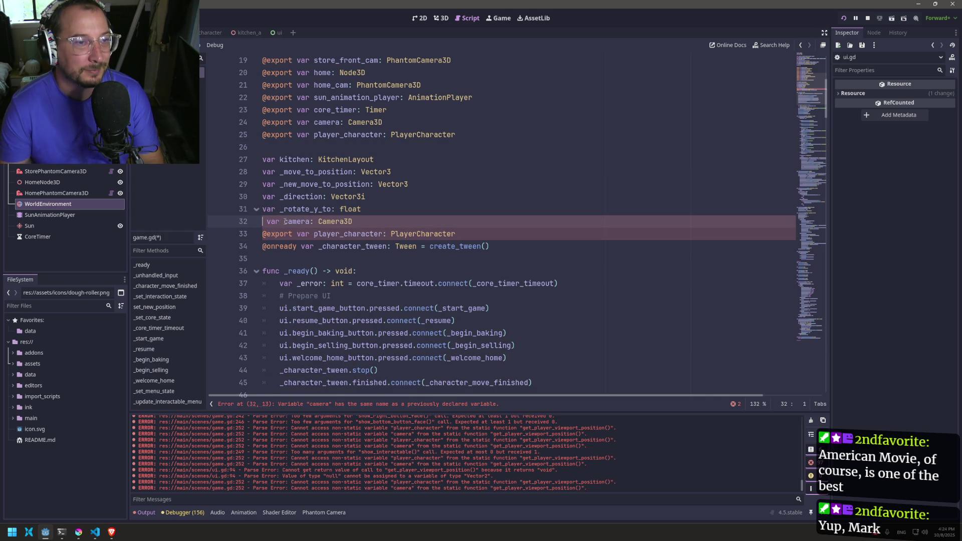
pyautogui.write('atic')
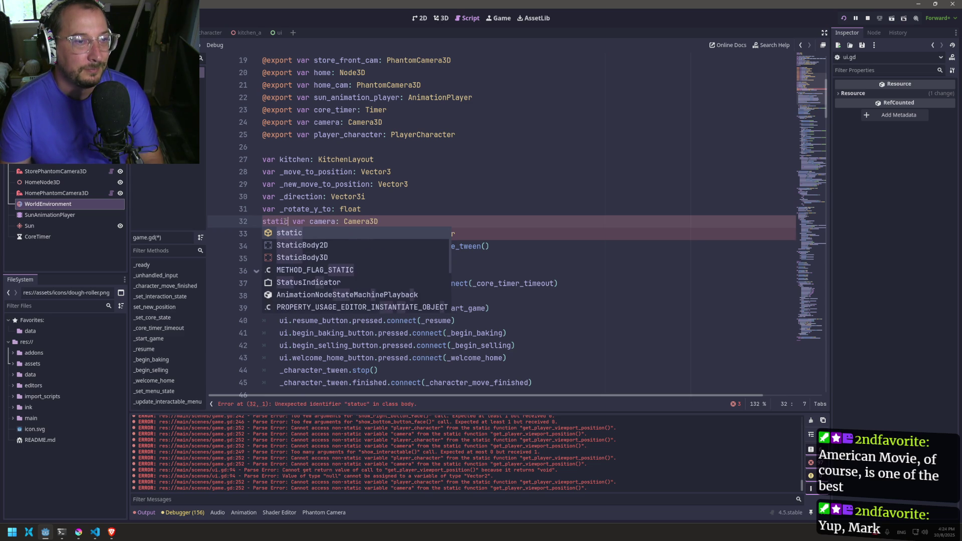
pyautogui.press('Down')
pyautogui.press('Right')
pyautogui.press('BackSpace')
pyautogui.press('BackSpace')
pyautogui.press('BackSpace')
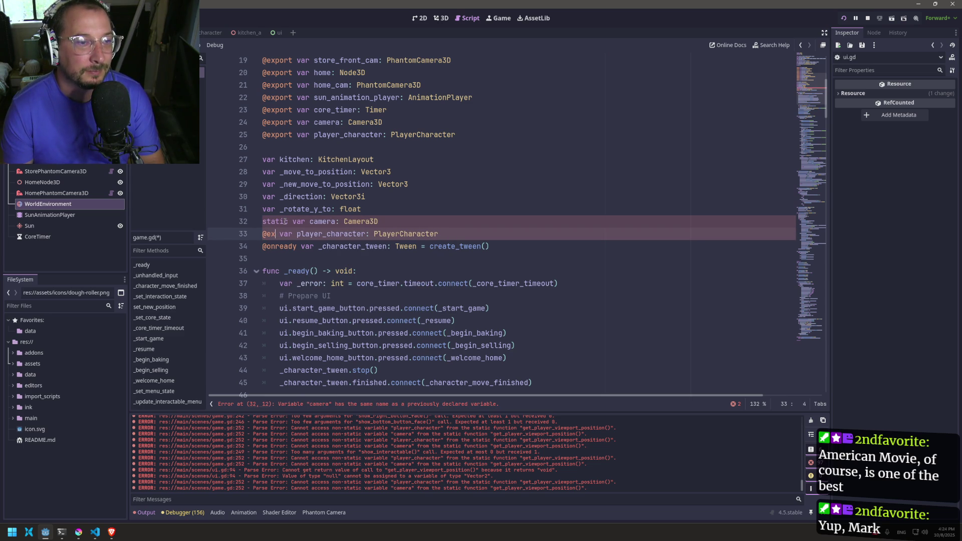
pyautogui.write('static')
pyautogui.press('Up')
pyautogui.write('_')
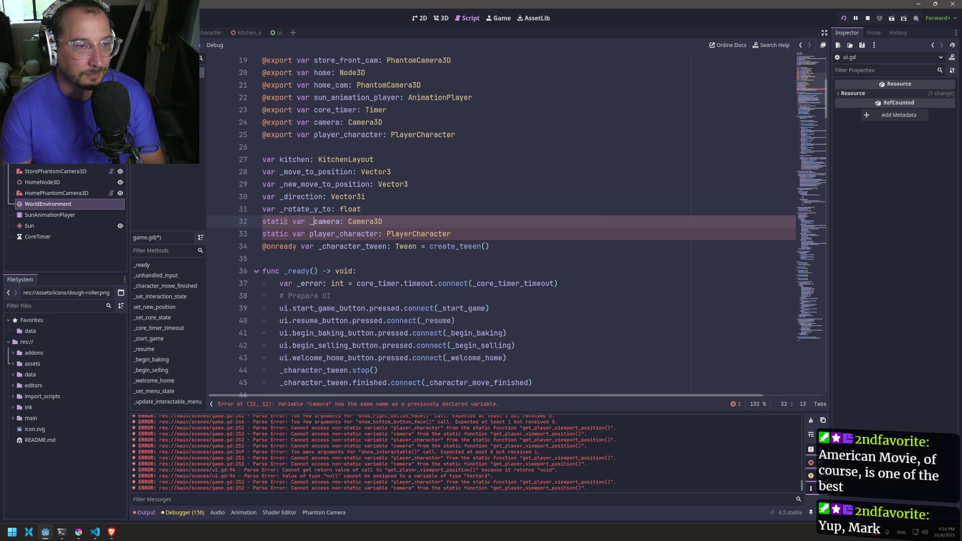
pyautogui.press('Down')
pyautogui.press('Left')
pyautogui.press('Left')
pyautogui.press('Right')
pyautogui.press('Right')
pyautogui.write('_')
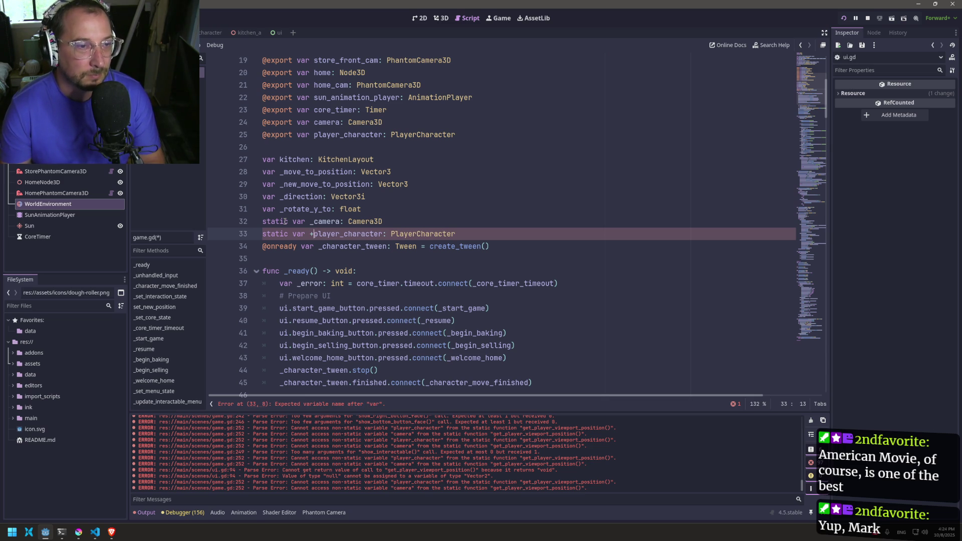
# - Rename them to _static_camera: Camera3D and _static_player_character: PlayerCharacter
pyautogui.press('Up')
pyautogui.press('Left')
pyautogui.write('static')
pyautogui.press('Down')
pyautogui.press('Down')
pyautogui.press('End')
pyautogui.press('Up')
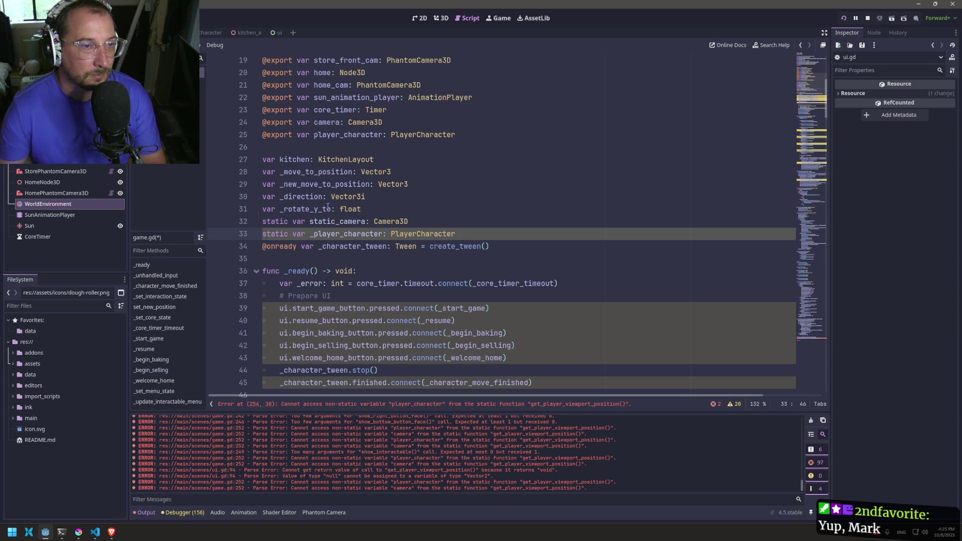
pyautogui.click(310, 221)
pyautogui.write('_')
pyautogui.moveTo(309, 221); pyautogui.dragTo(339, 221)
pyautogui.hotkey('ctrl', 'c')
pyautogui.click(314, 234)
pyautogui.hotkey('ctrl', 'v')
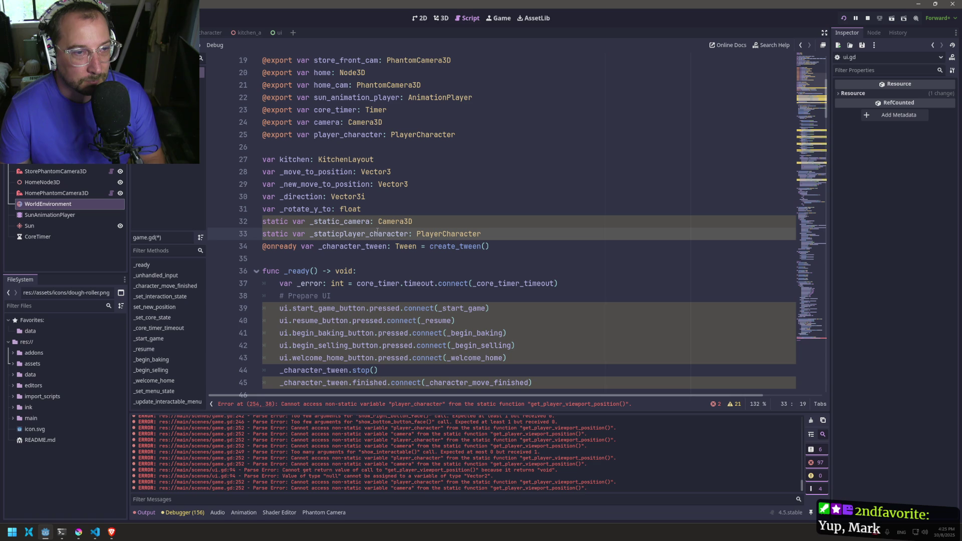
pyautogui.write('_')
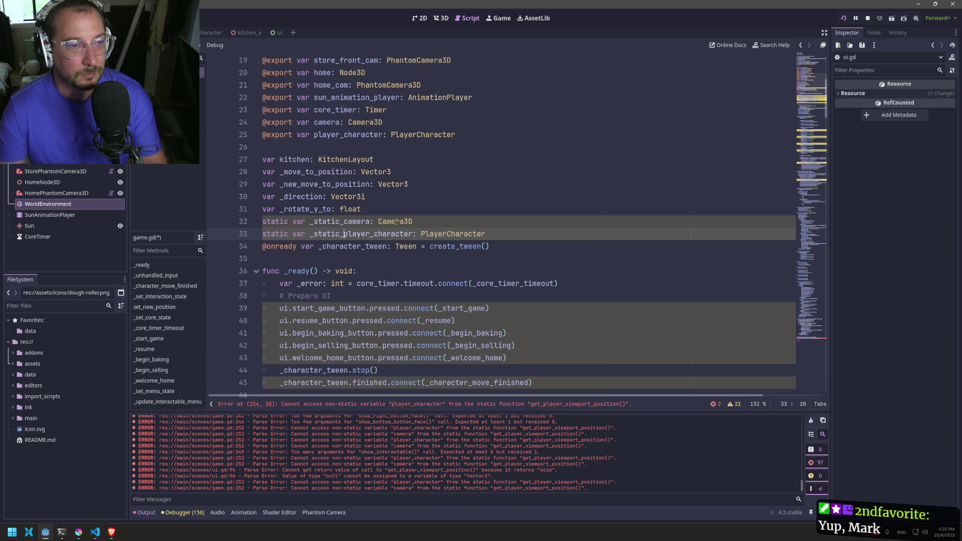
# - Add a blank line after the static variables and save game.gd
pyautogui.click(496, 236)
pyautogui.press('Return')
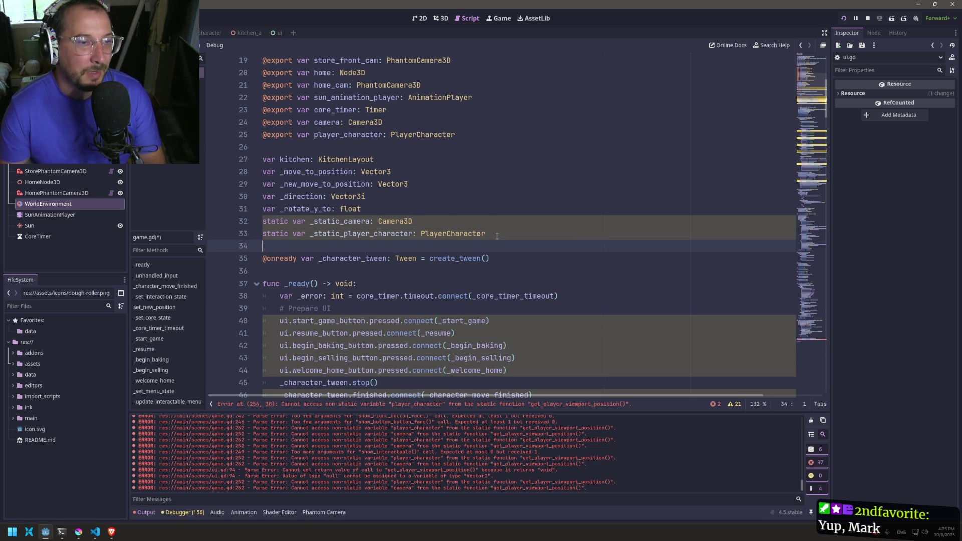
pyautogui.hotkey('ctrl', 's')
pyautogui.click(310, 222)
# - Check the _static_camera and _static_player_character names and locate the core_timer connection in _ready
pyautogui.doubleClick(335, 223)
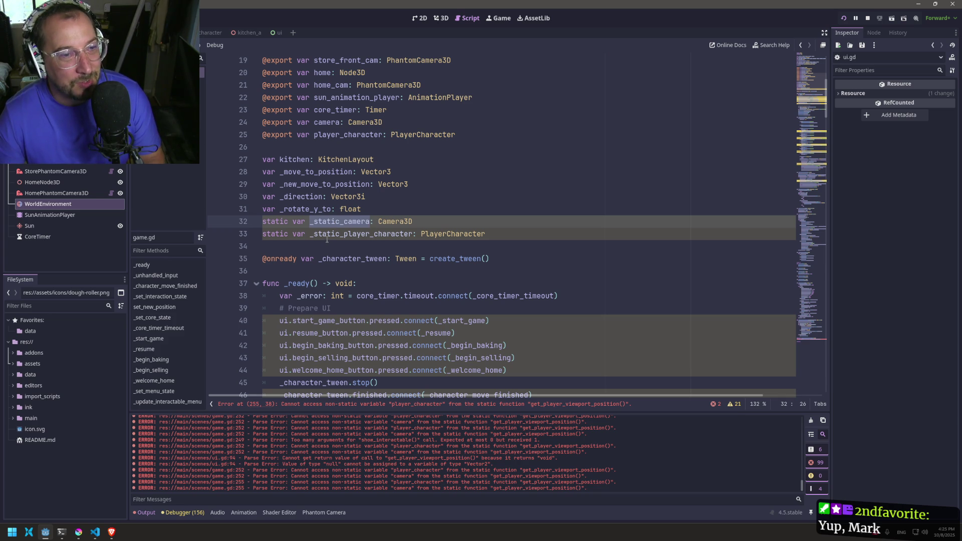
pyautogui.doubleClick(333, 232)
pyautogui.doubleClick(332, 222)
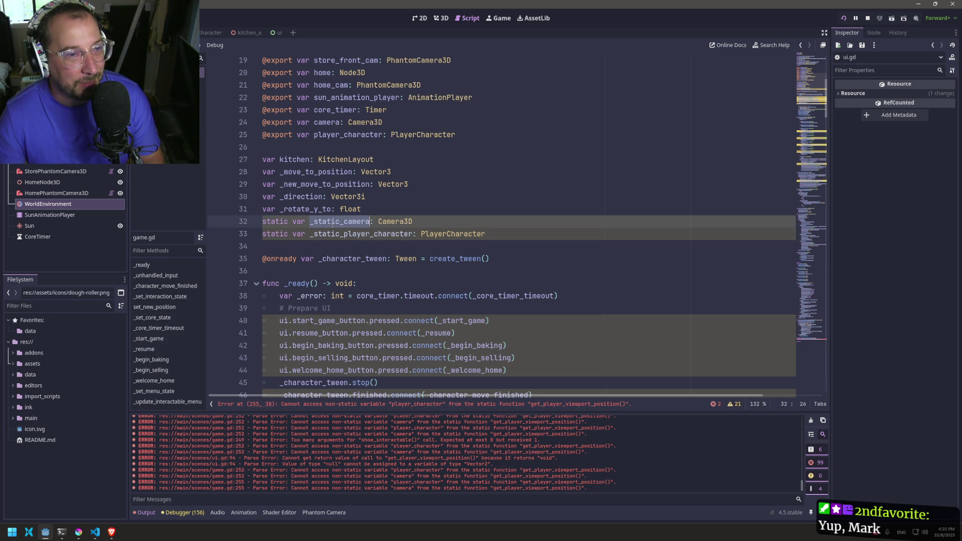
pyautogui.scroll(-2, 400, 295)
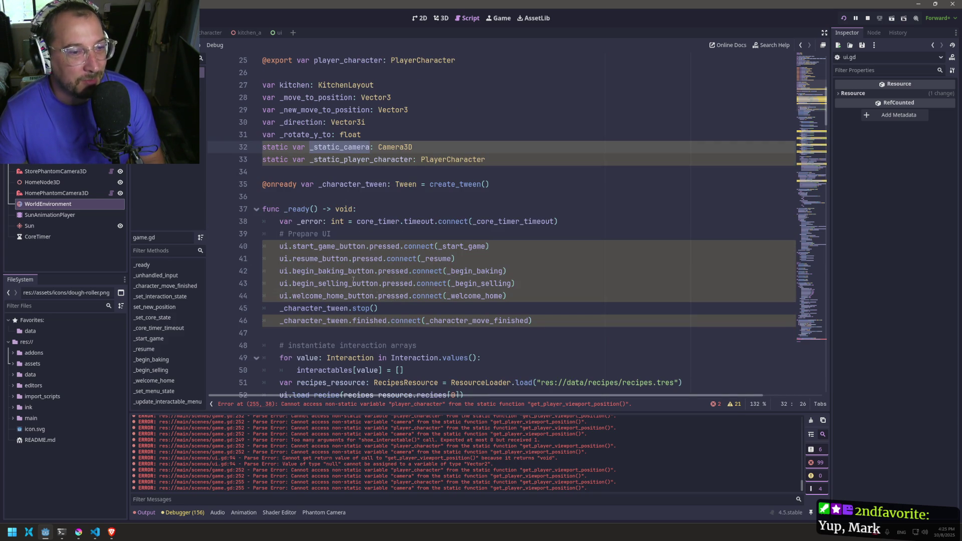
pyautogui.scroll(-6, 440, 296)
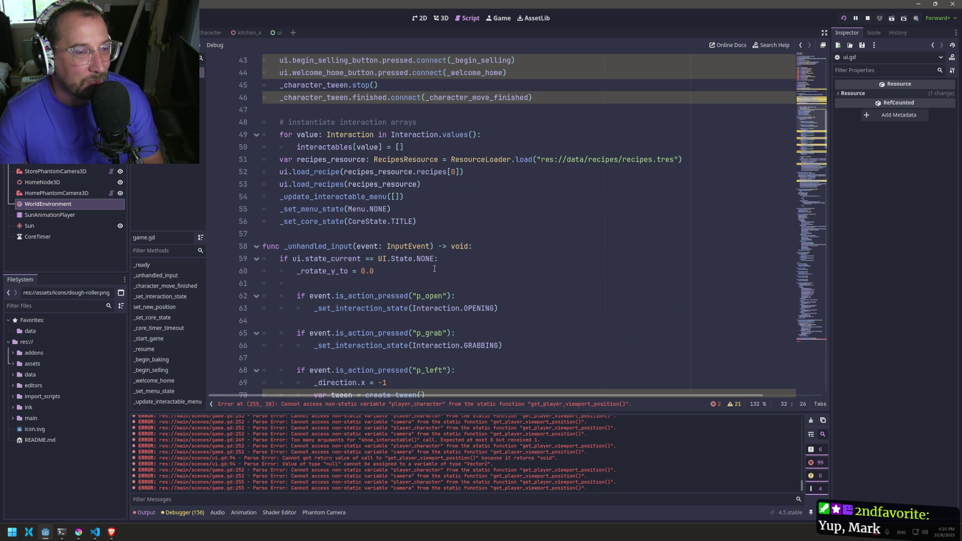
pyautogui.scroll(3, 401, 271)
pyautogui.scroll(1, 393, 273)
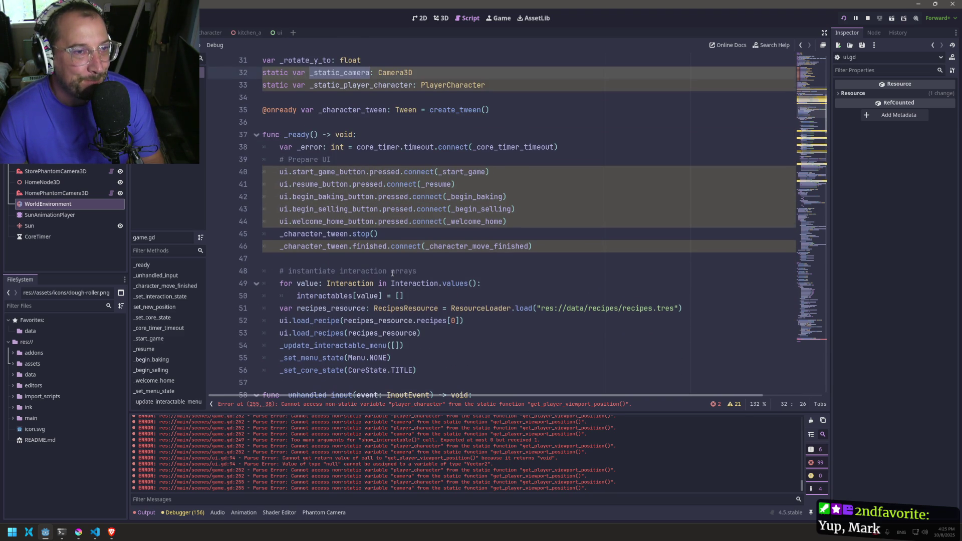
pyautogui.scroll(2, 392, 272)
pyautogui.scroll(-2, 392, 272)
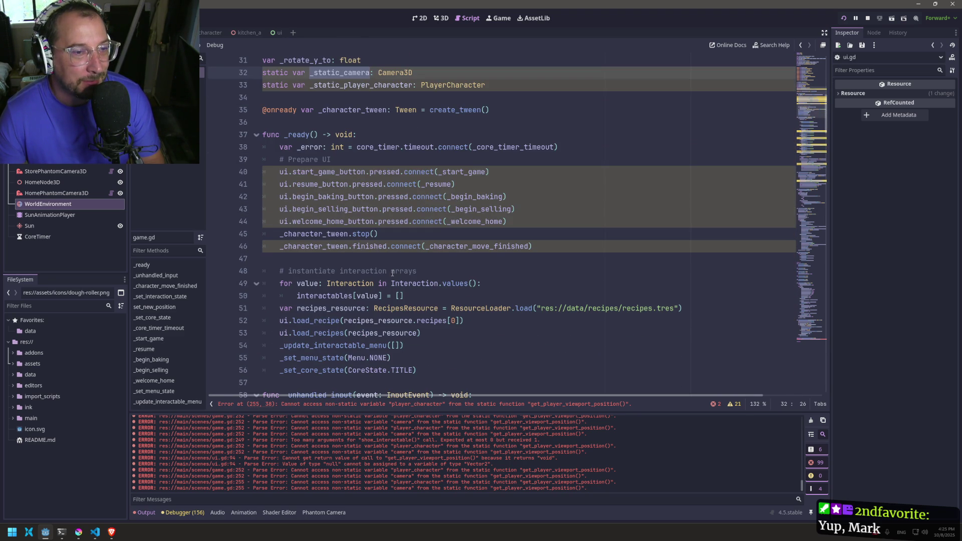
pyautogui.scroll(2, 392, 271)
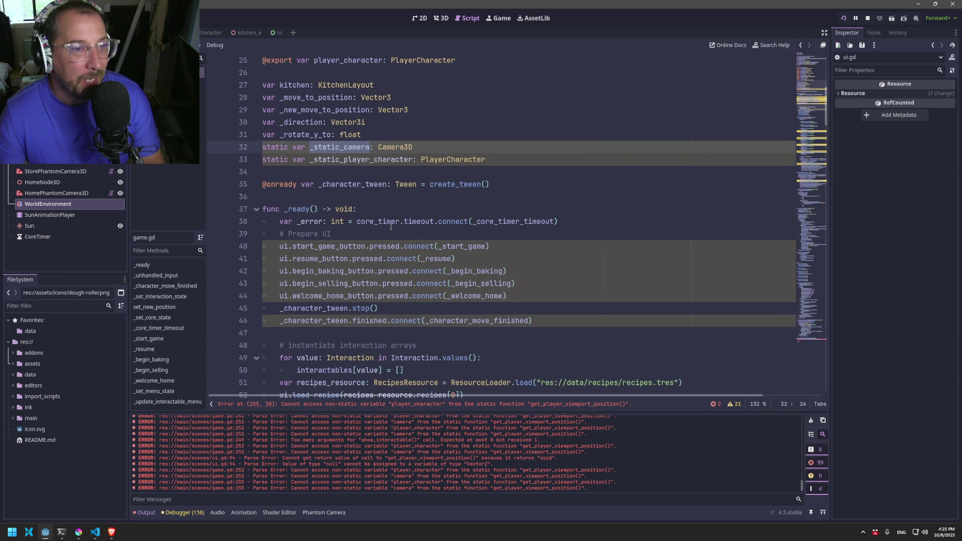
# - Insert a blank line 39 after core_timer.timeout.connect in _ready
pyautogui.click(565, 222)
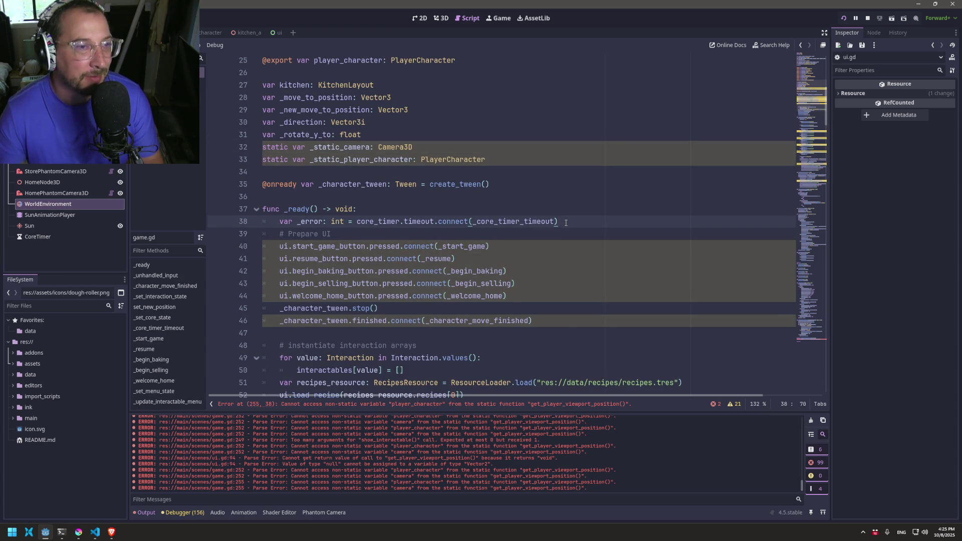
pyautogui.press('Return')
pyautogui.scroll(5, 495, 226)
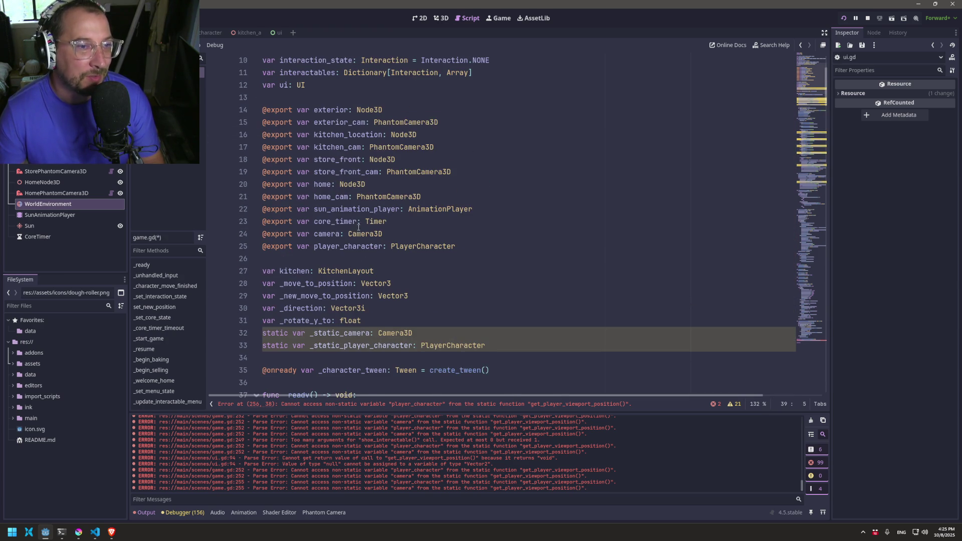
pyautogui.scroll(-3, 358, 227)
pyautogui.doubleClick(331, 122)
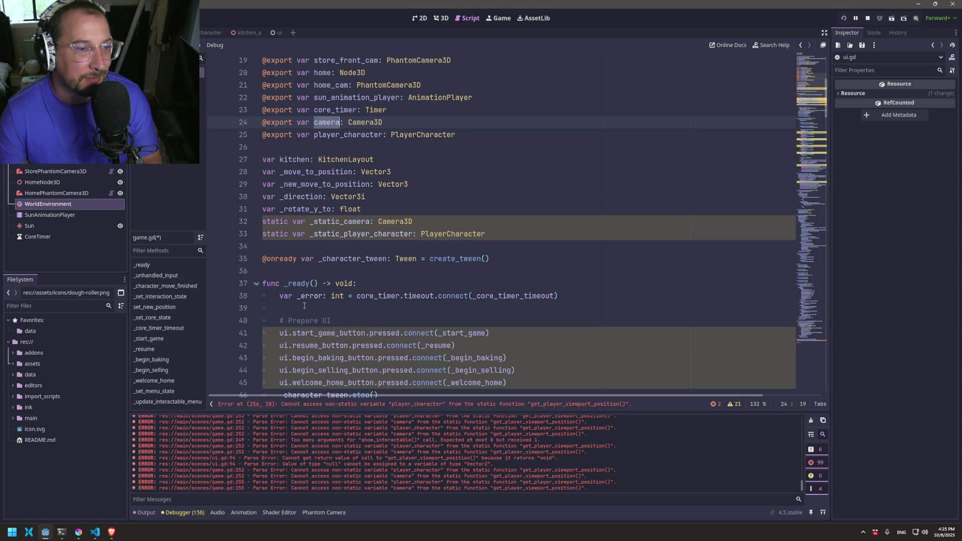
# - Write camera = _static_camera on line 39 of _ready
pyautogui.click(345, 311)
pyautogui.write('camera =')
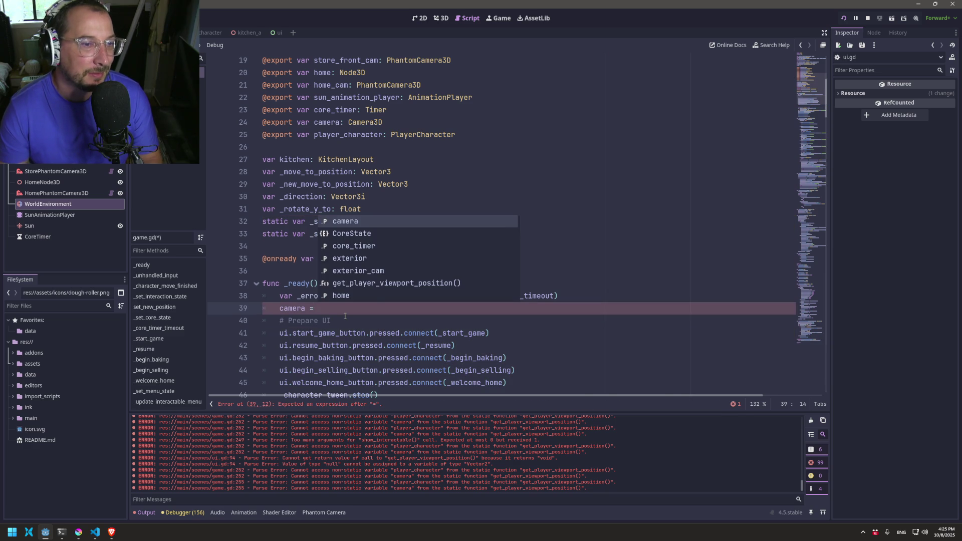
pyautogui.click(309, 172)
pyautogui.doubleClick(331, 220)
pyautogui.hotkey('ctrl', 'c')
pyautogui.click(341, 308)
pyautogui.hotkey('ctrl', 'v')
# - Add player_character = _static_player_character on line 40 and save the script
pyautogui.doubleClick(348, 134)
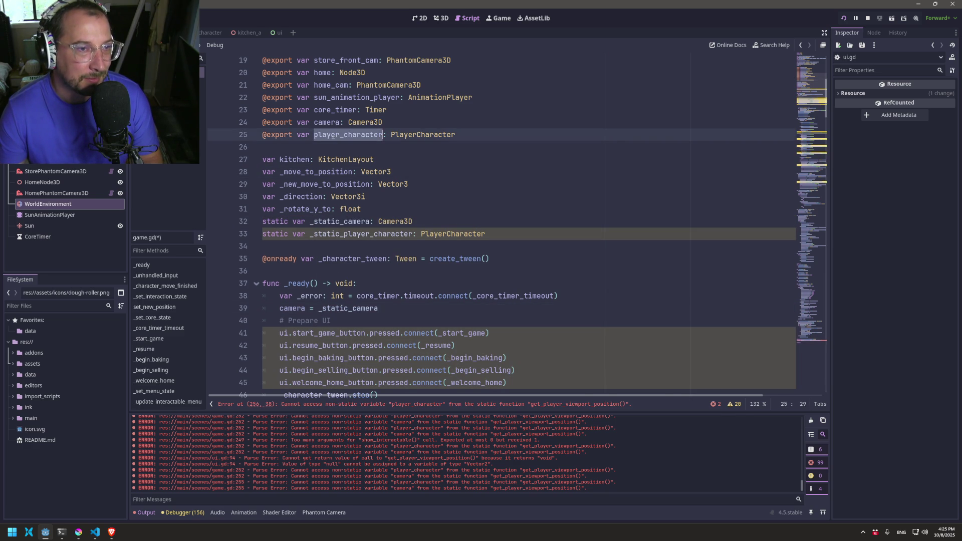
pyautogui.click(397, 307)
pyautogui.press('Return')
pyautogui.write('player_character =')
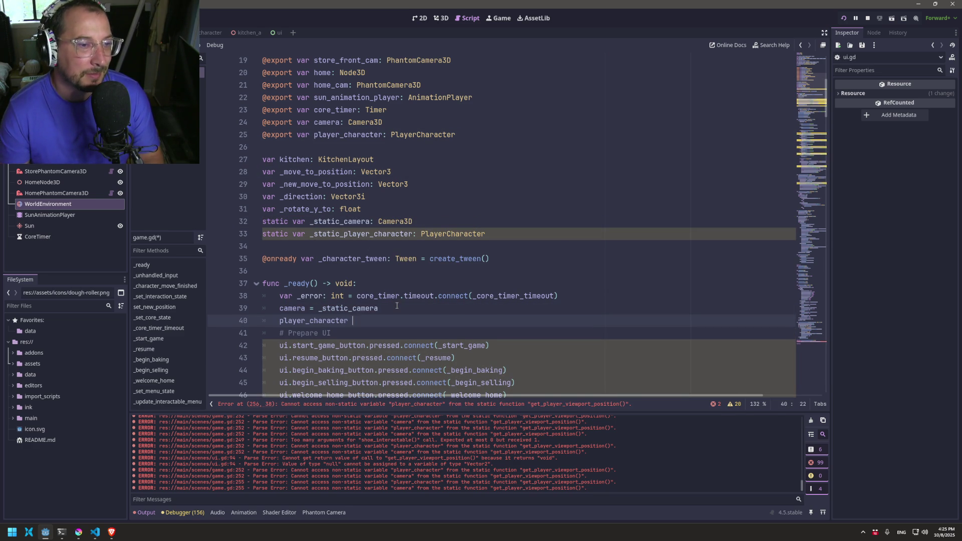
pyautogui.doubleClick(355, 234)
pyautogui.hotkey('ctrl', 'c')
pyautogui.hotkey('ctrl', 's')
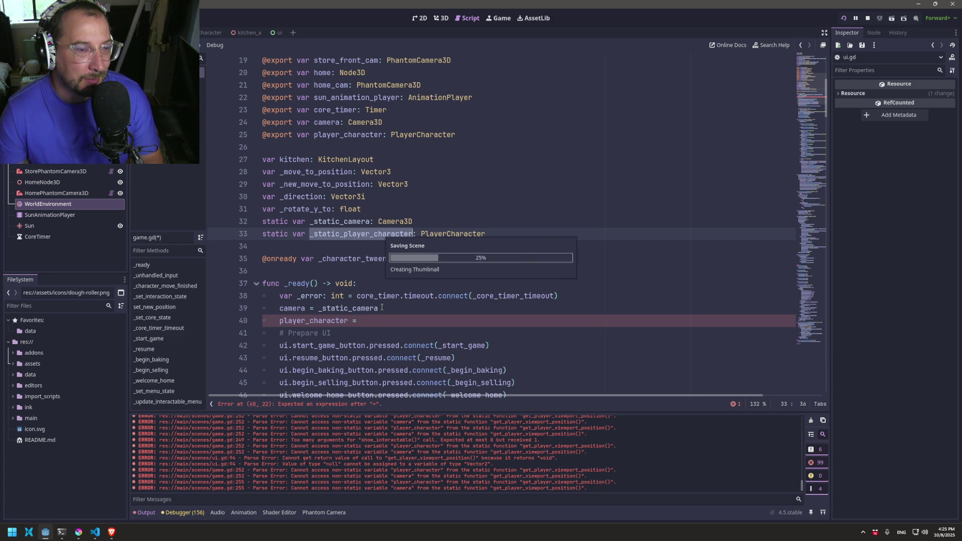
pyautogui.click(402, 321)
pyautogui.hotkey('ctrl', 'v')
pyautogui.hotkey('ctrl', 's')
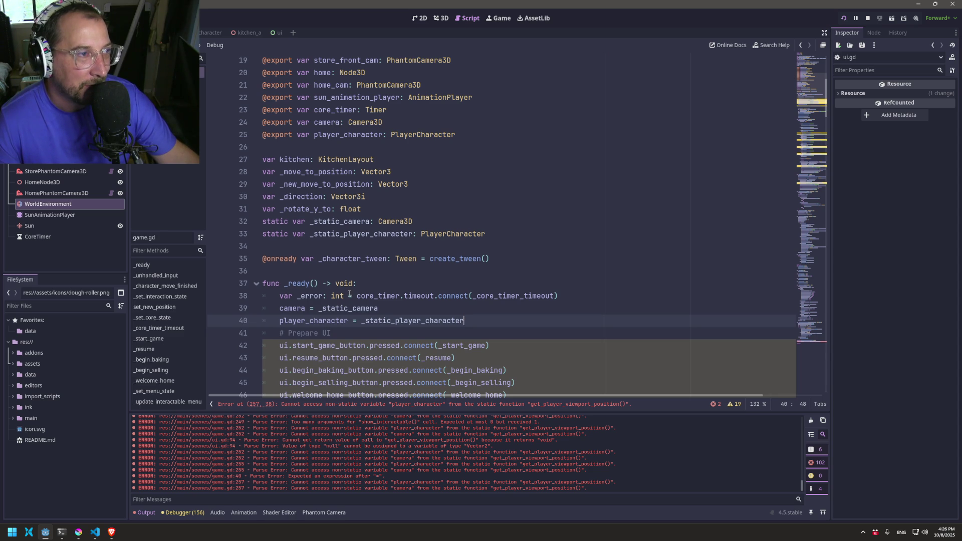
# - Review the camera and player_character references on lines 39–40
pyautogui.doubleClick(293, 307)
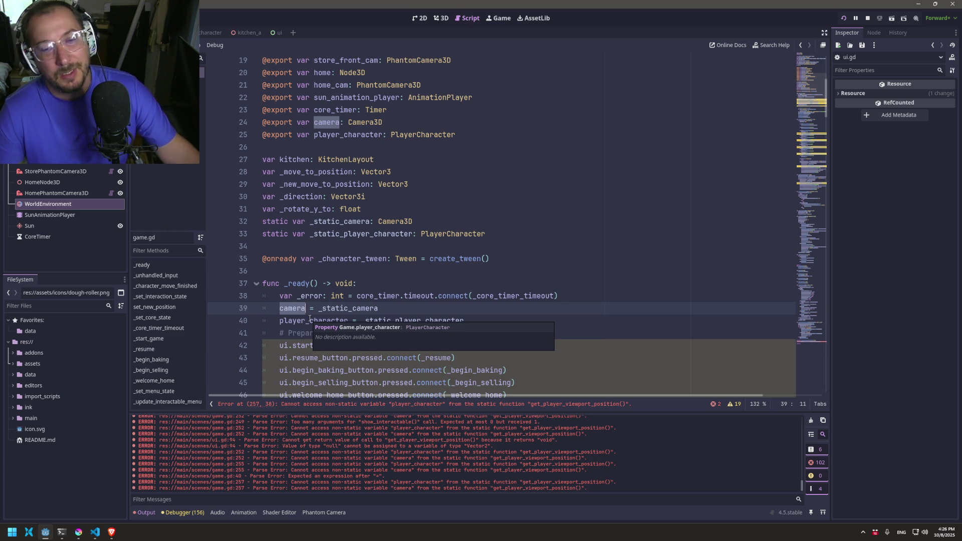
pyautogui.click(303, 322)
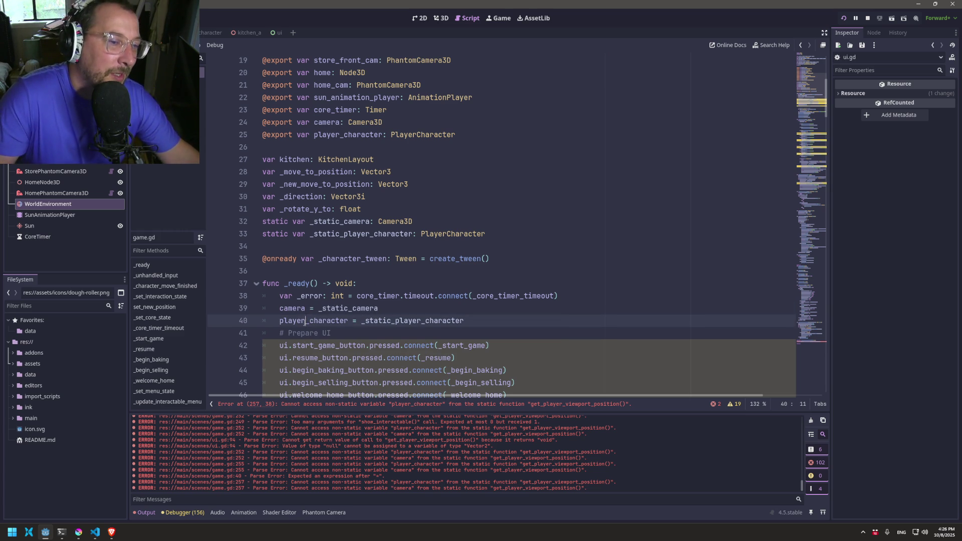
pyautogui.click(297, 309)
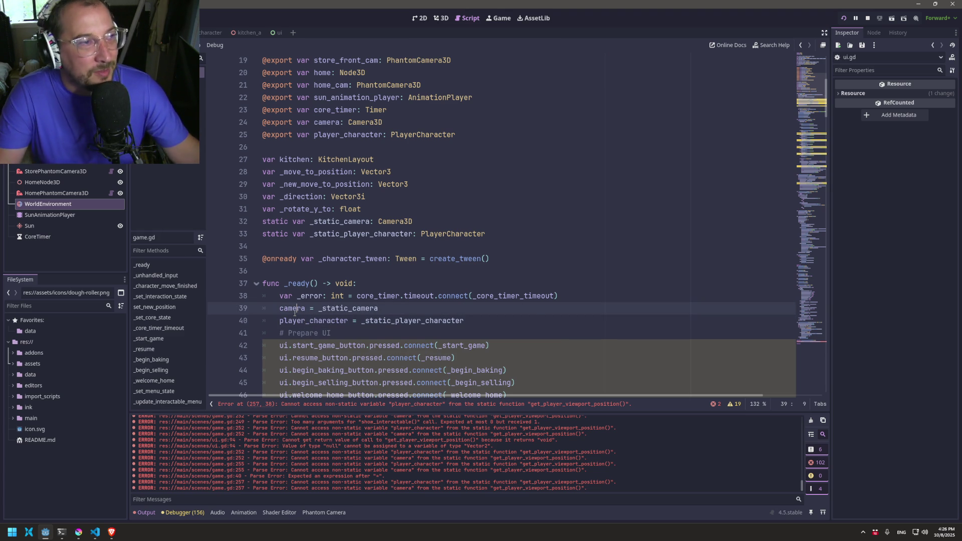
pyautogui.doubleClick(295, 310)
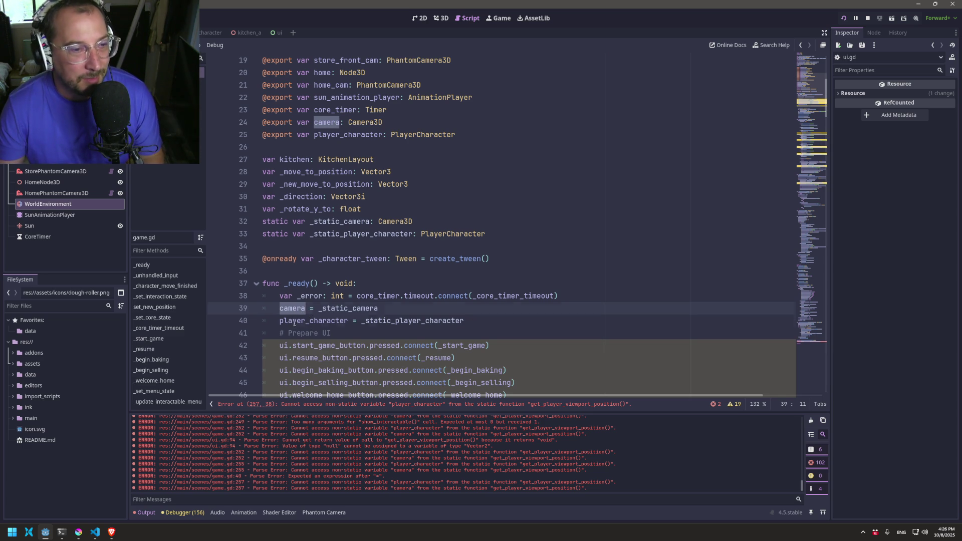
pyautogui.doubleClick(294, 321)
pyautogui.doubleClick(298, 309)
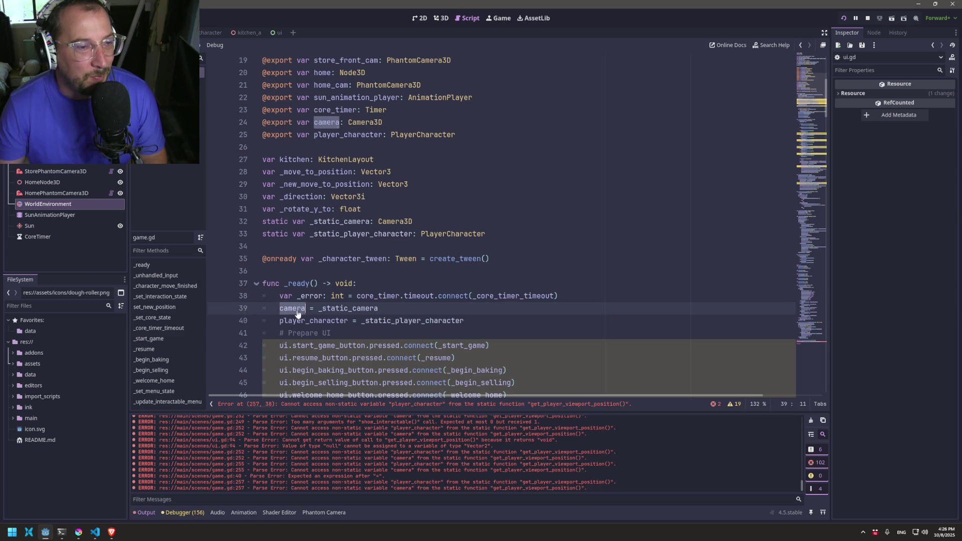
# - Reverse line 39 so it reads _static_camera = camera
pyautogui.moveTo(300, 295); pyautogui.dragTo(330, 308)
pyautogui.click(330, 308)
pyautogui.doubleClick(330, 308)
pyautogui.hotkey('ctrl', 'x')
pyautogui.click(280, 308)
pyautogui.hotkey('ctrl', 'v')
pyautogui.write('-')
pyautogui.hotkey('ctrl', 'space')
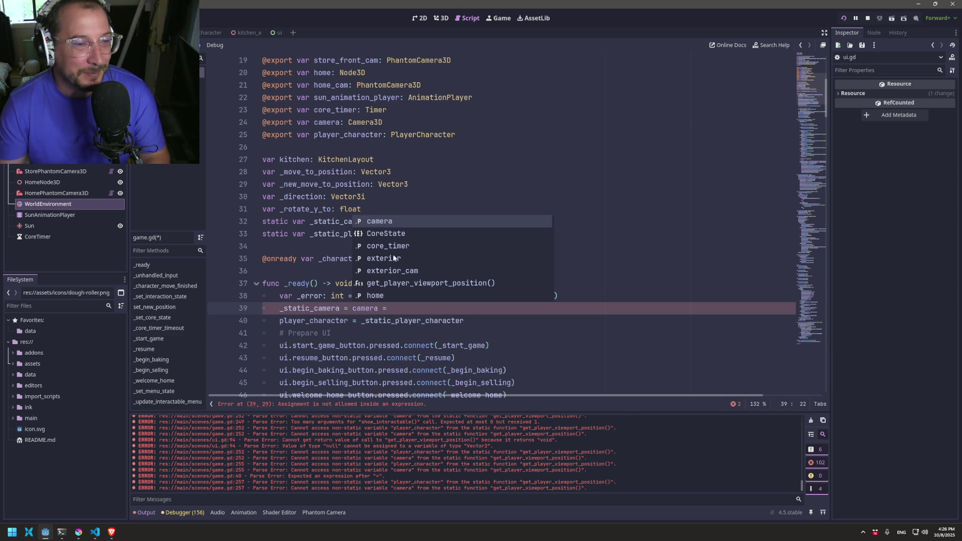
pyautogui.press('End')
pyautogui.press('BackSpace')
pyautogui.press('BackSpace')
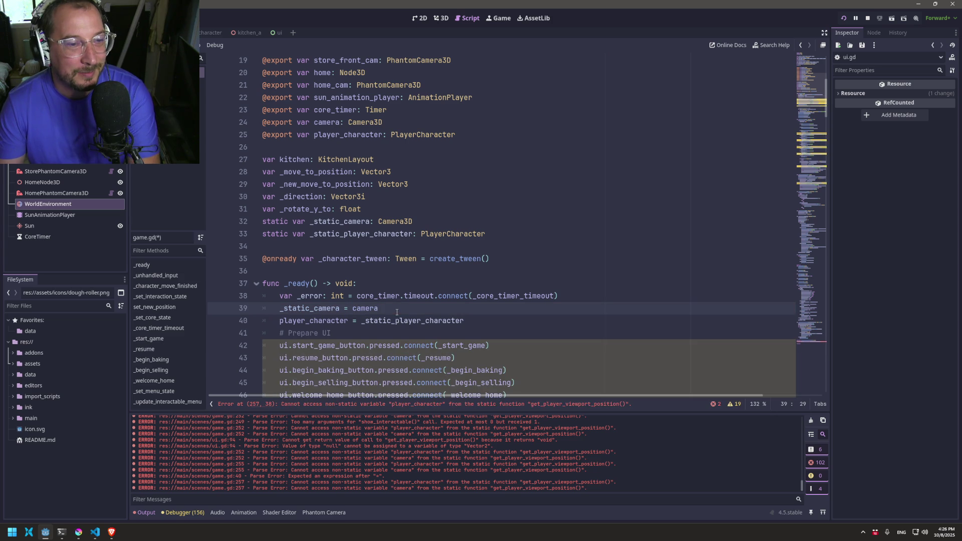
# - Rewrite line 40 as _static_player_character = player_character
pyautogui.doubleClick(392, 320)
pyautogui.press('BackSpace')
pyautogui.press('BackSpace')
pyautogui.press('BackSpace')
pyautogui.press('BackSpace')
pyautogui.click(279, 321)
pyautogui.write('_static_player_character ')
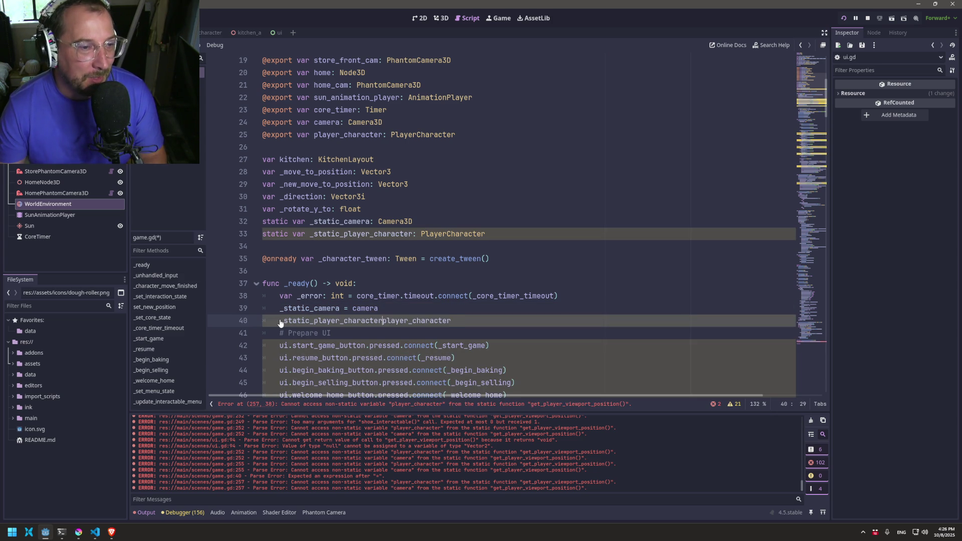
pyautogui.write('=')
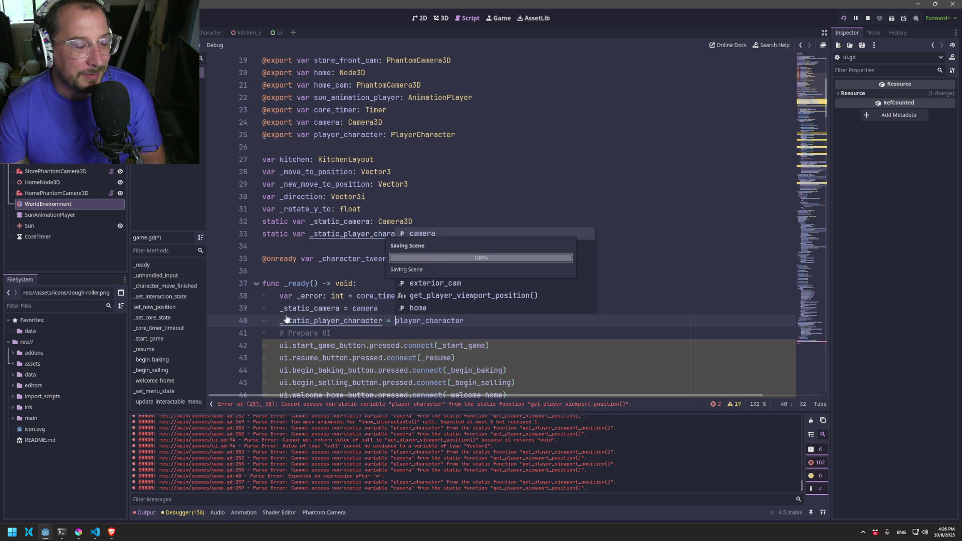
pyautogui.doubleClick(303, 309)
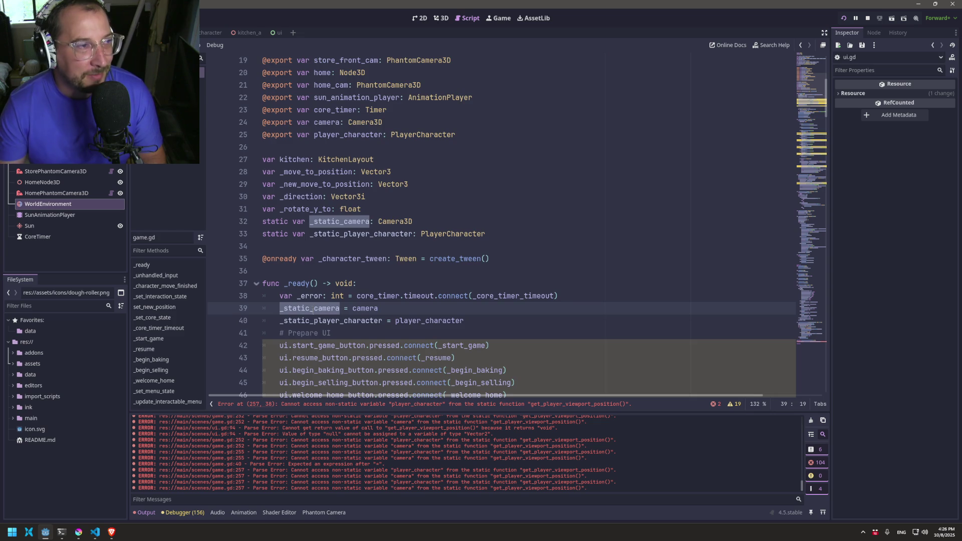
# - Replace camera with _static_camera in the line 257 return statement
pyautogui.scroll(-4, 350, 309)
pyautogui.scroll(-20, 373, 308)
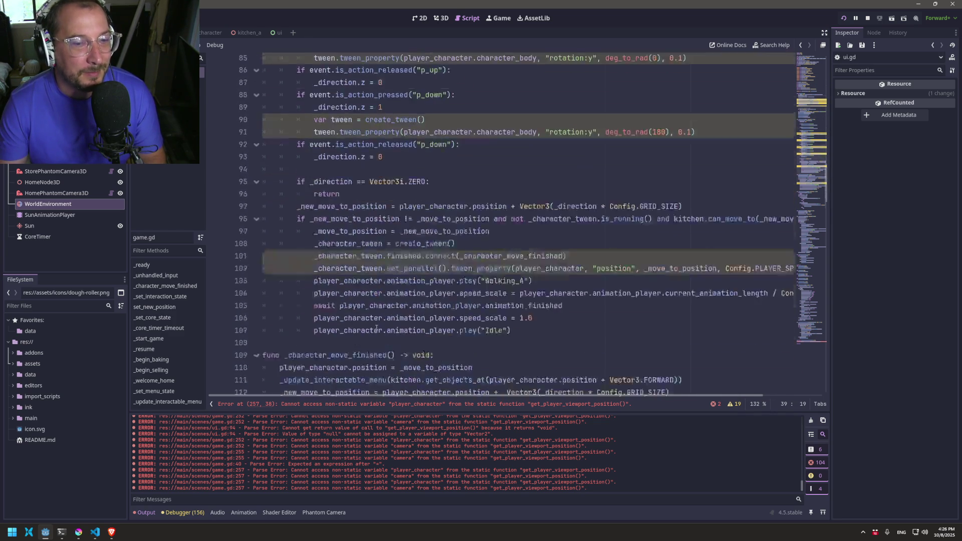
pyautogui.scroll(-20, 375, 327)
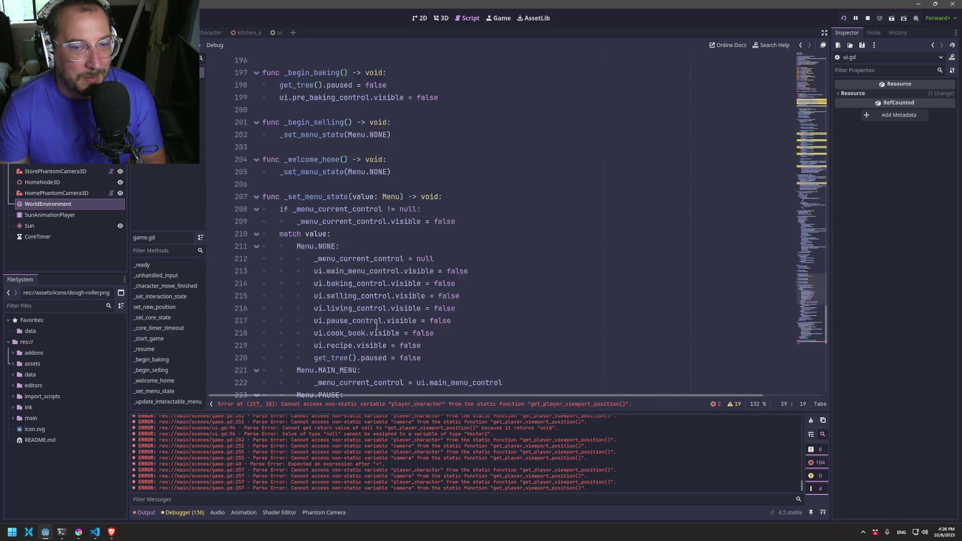
pyautogui.scroll(-3, 376, 325)
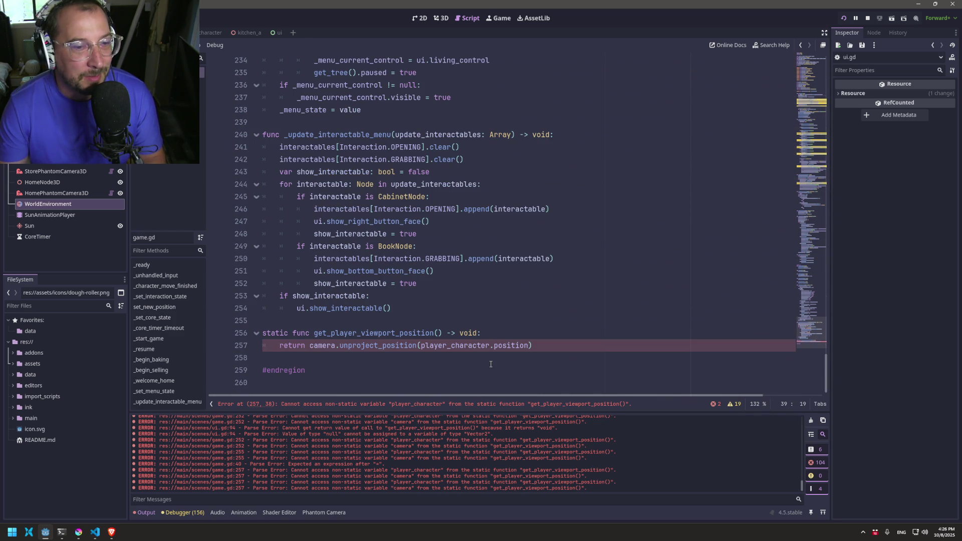
pyautogui.moveTo(331, 346); pyautogui.dragTo(331, 338)
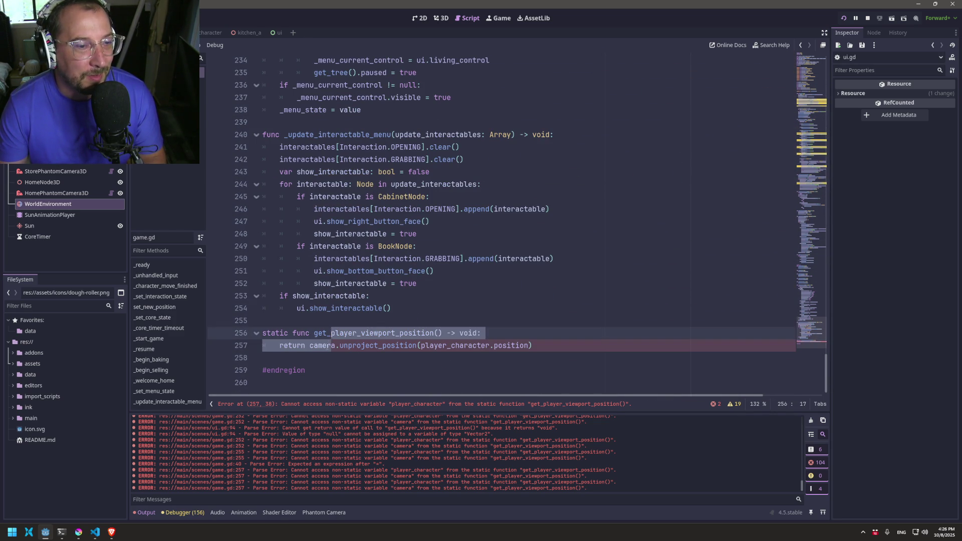
pyautogui.doubleClick(323, 345)
pyautogui.write('_static_camera')
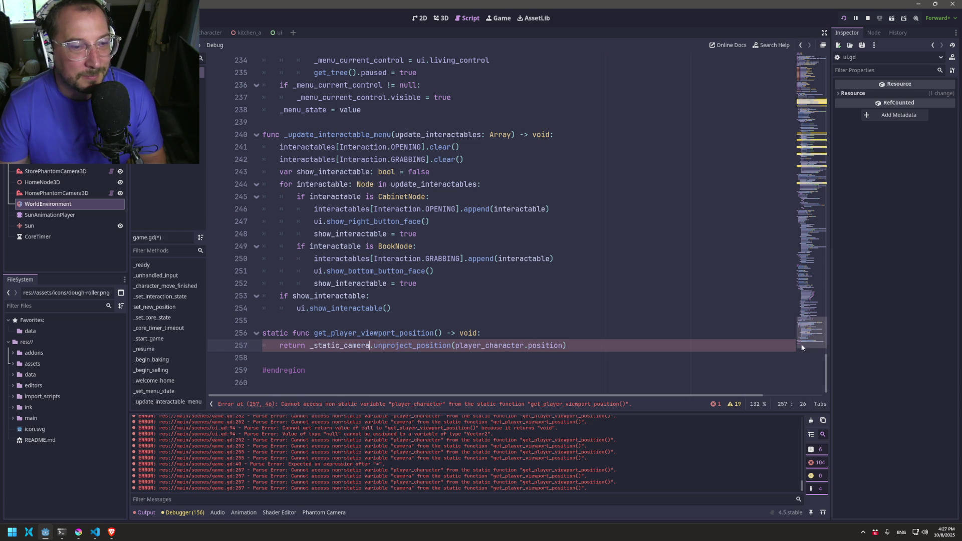
# - Swap player_character for the copied _static_player_character on line 257 and save game.gd
pyautogui.moveTo(826, 371)
pyautogui.mouseDown()
pyautogui.moveTo(788, 75)
pyautogui.moveTo(787, 92)
pyautogui.mouseUp()
pyautogui.doubleClick(358, 260)
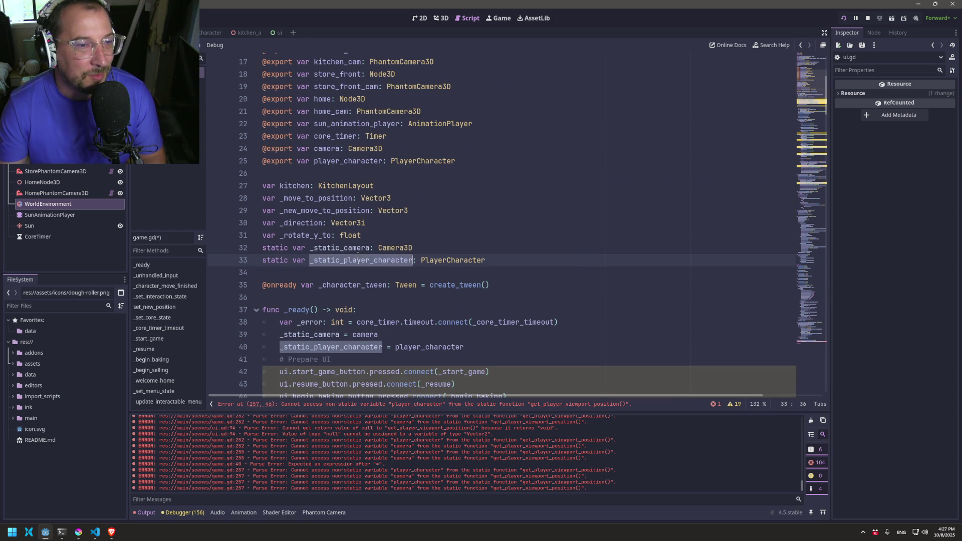
pyautogui.hotkey('ctrl', 's')
pyautogui.scroll(-12, 680, 201)
pyautogui.scroll(-15, 681, 200)
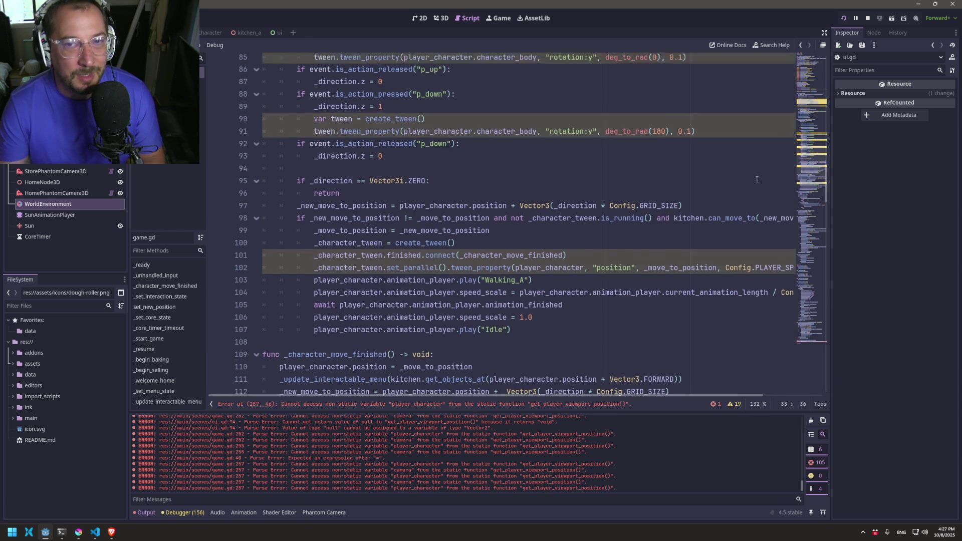
pyautogui.moveTo(826, 190); pyautogui.dragTo(821, 411)
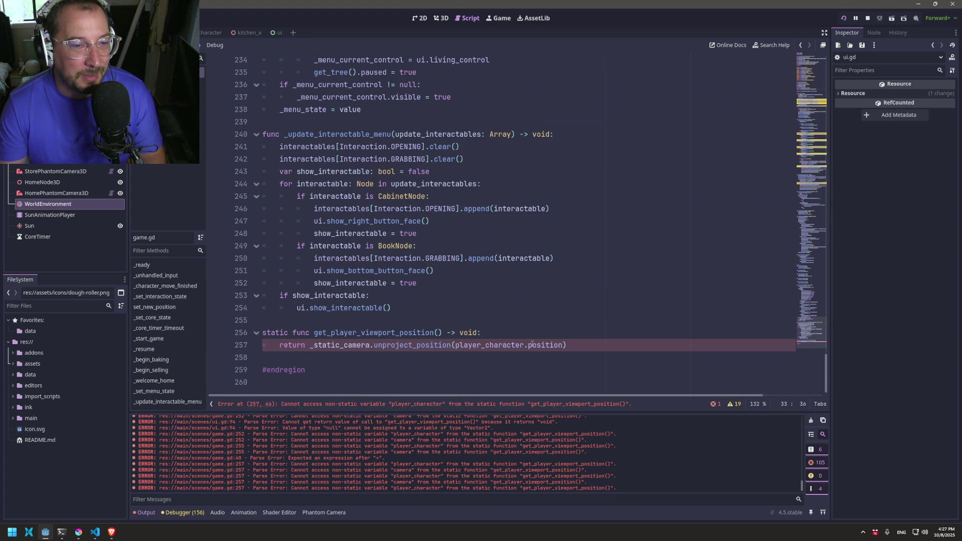
pyautogui.doubleClick(484, 346)
pyautogui.hotkey('ctrl', 'v')
pyautogui.hotkey('ctrl', 's')
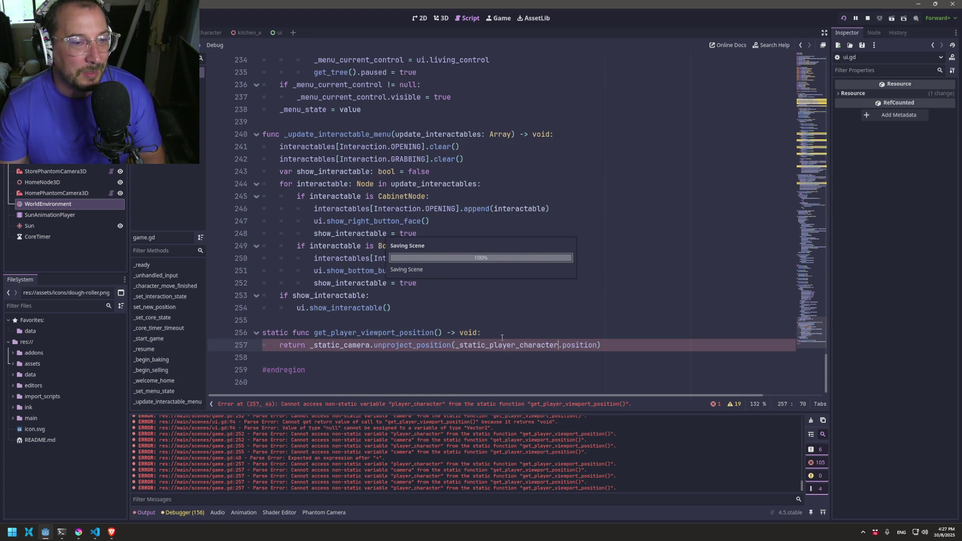
pyautogui.click(327, 363)
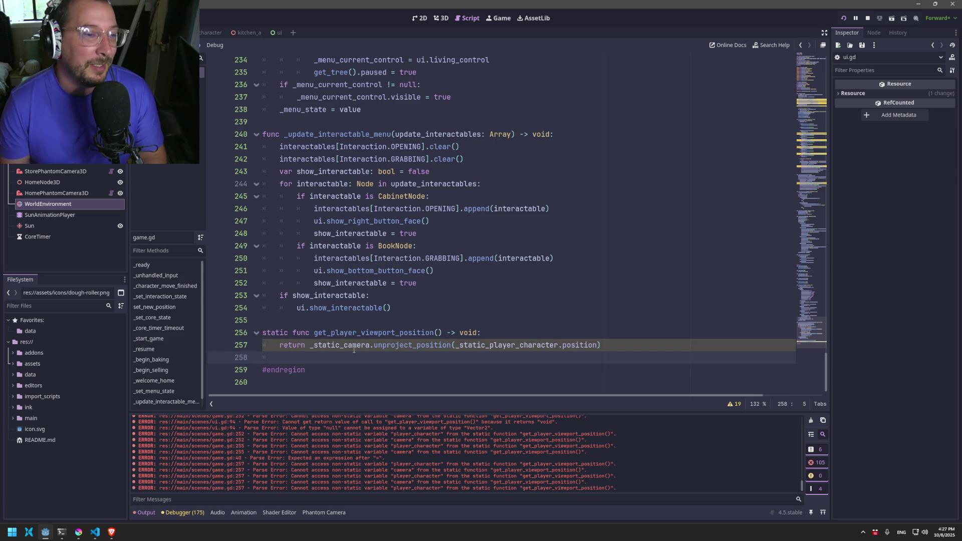
pyautogui.hotkey('ctrl', 's')
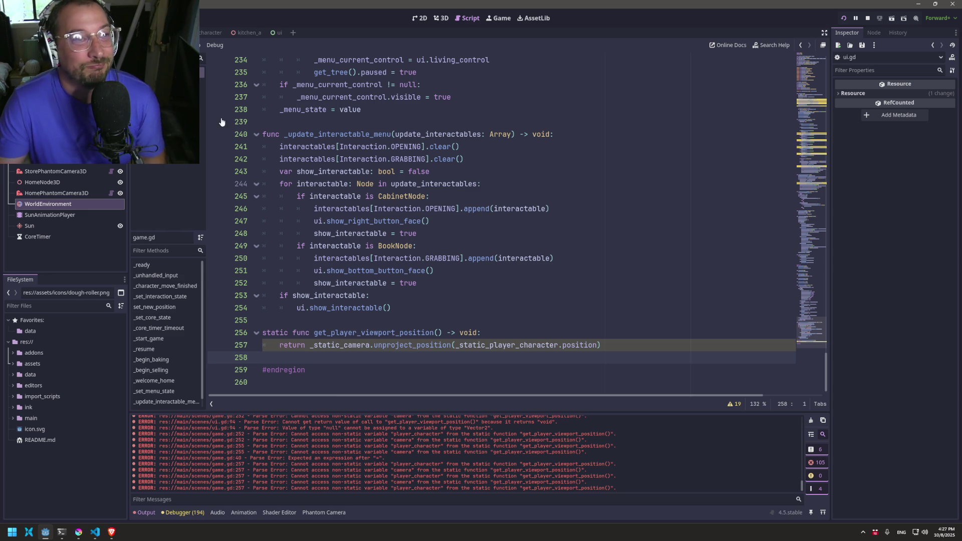
pyautogui.click(166, 93)
pyautogui.click(494, 296)
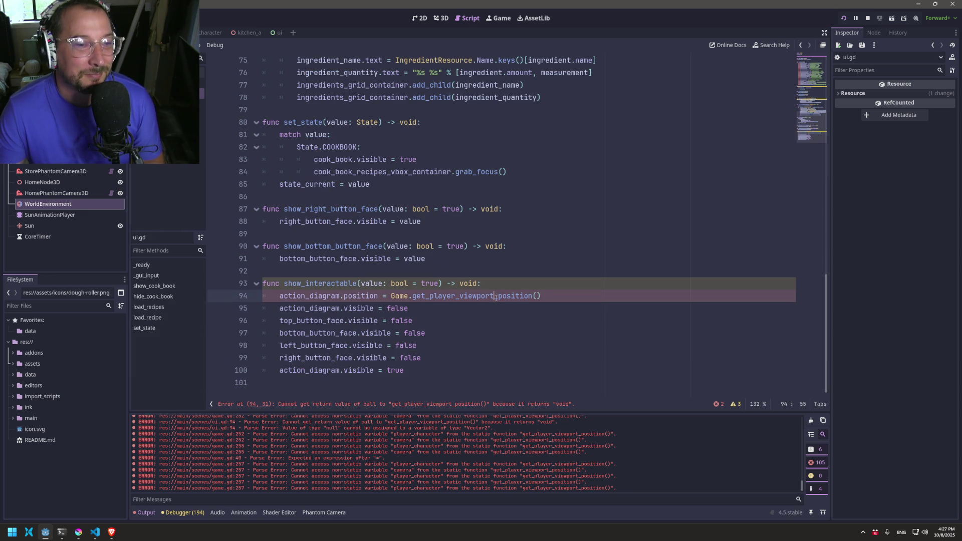
pyautogui.press('BackSpace')
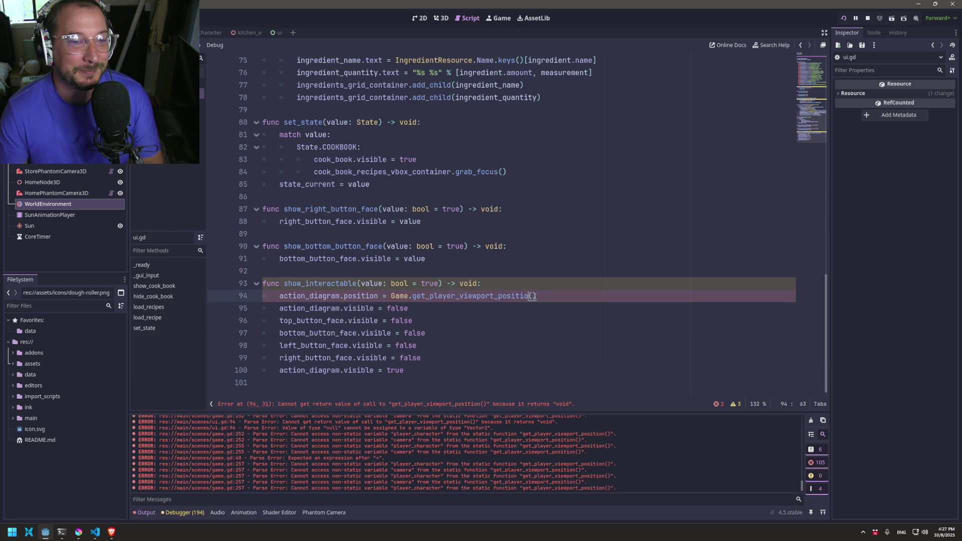
pyautogui.press('BackSpace')
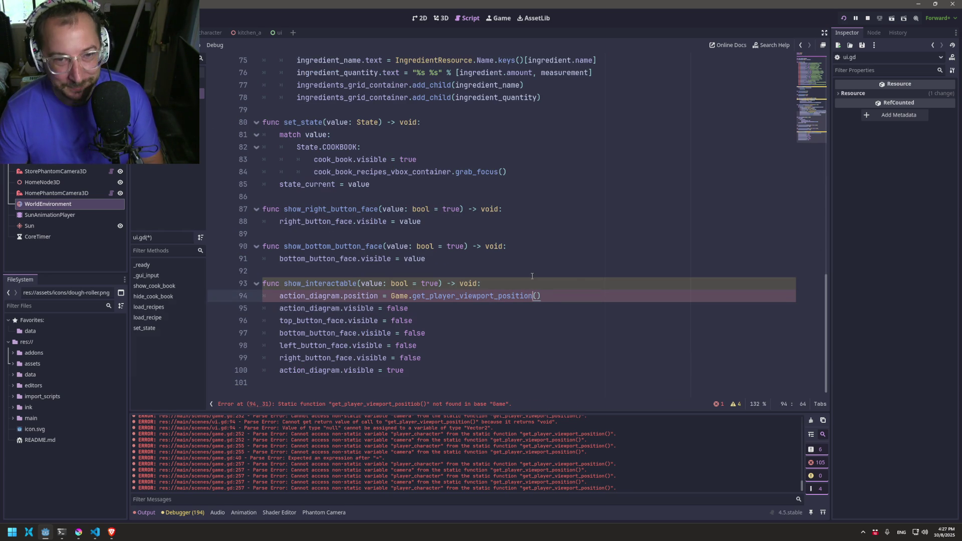
pyautogui.keyDown('ctrl'); pyautogui.click(475, 296); pyautogui.keyUp('ctrl')
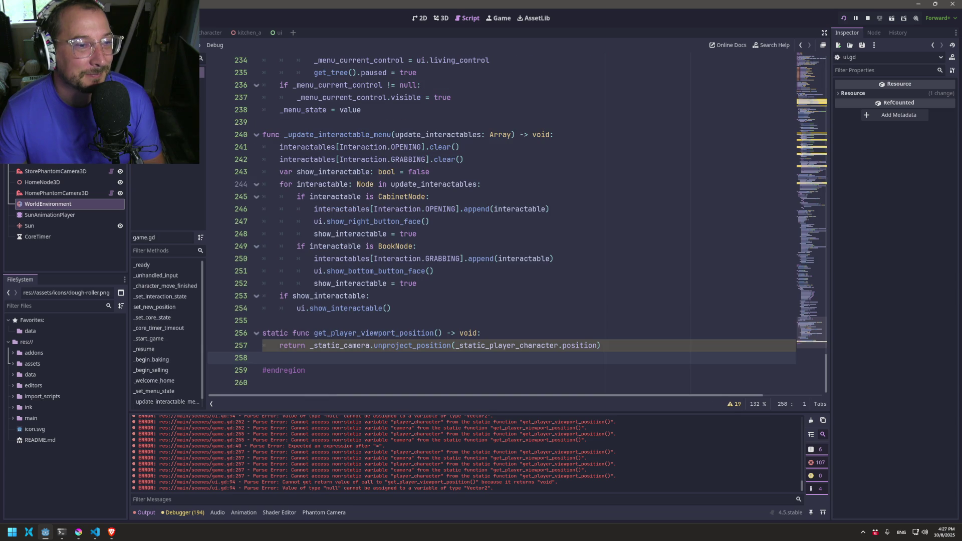
pyautogui.doubleClick(275, 333)
pyautogui.hotkey('ctrl', 's')
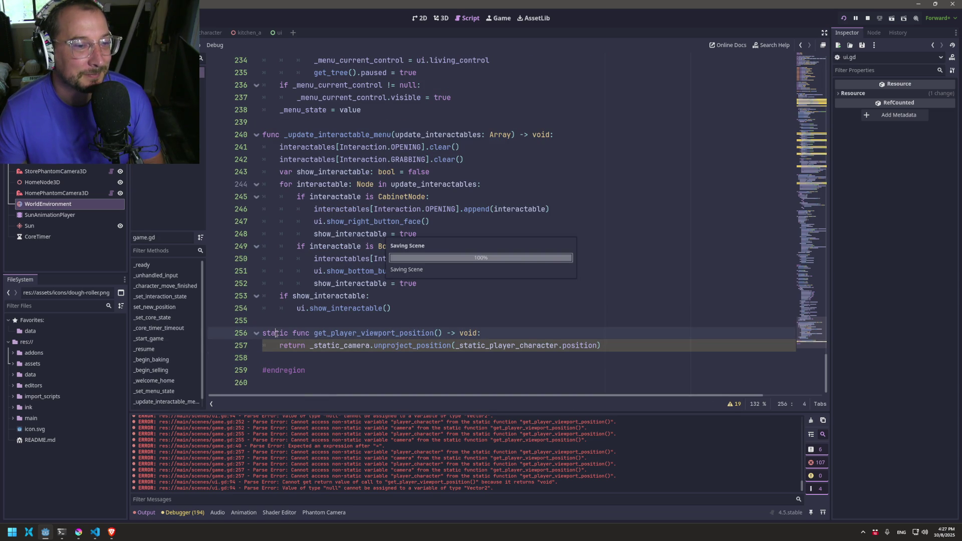
pyautogui.hotkey('alt', 'Left')
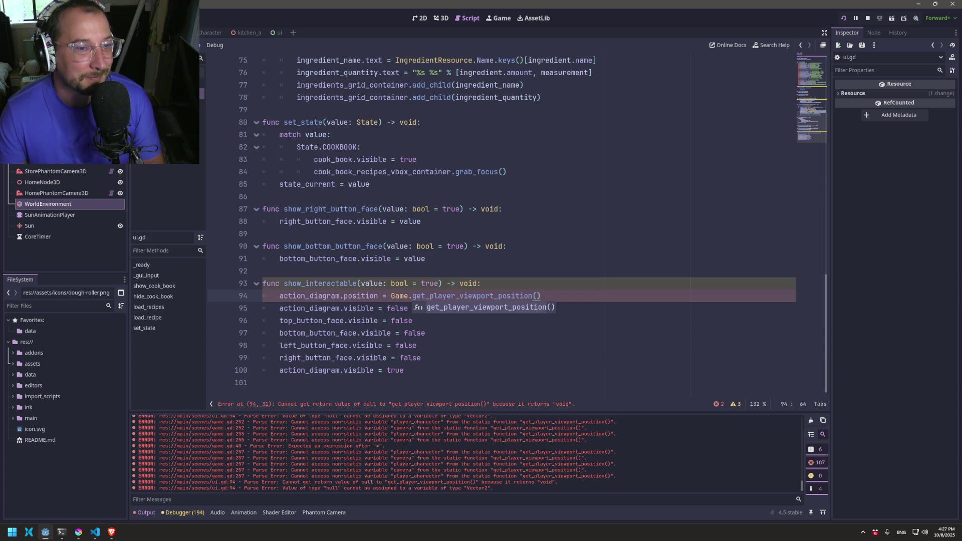
pyautogui.click(349, 306)
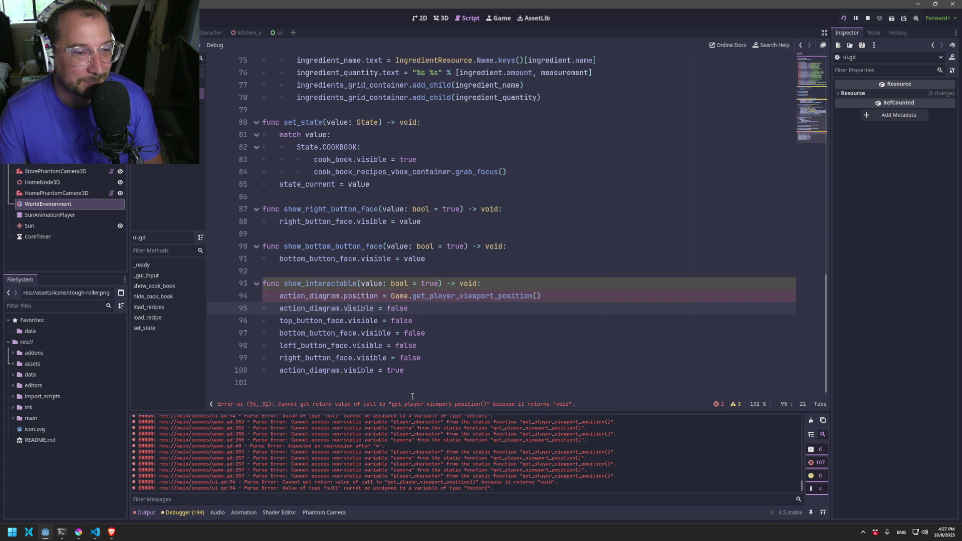
pyautogui.click(449, 406)
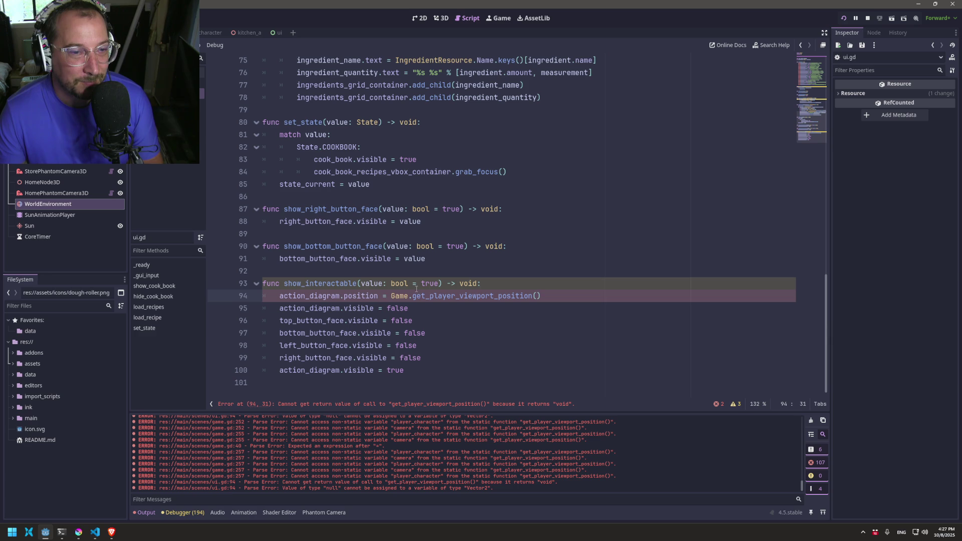
pyautogui.keyDown('ctrl'); pyautogui.click(462, 297); pyautogui.keyUp('ctrl')
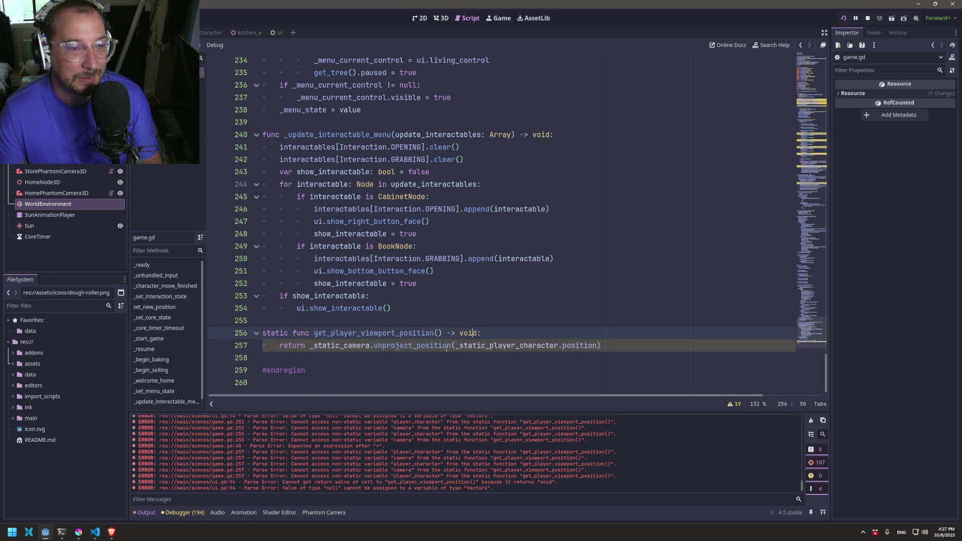
pyautogui.keyDown('ctrl'); pyautogui.click(431, 345); pyautogui.keyUp('ctrl')
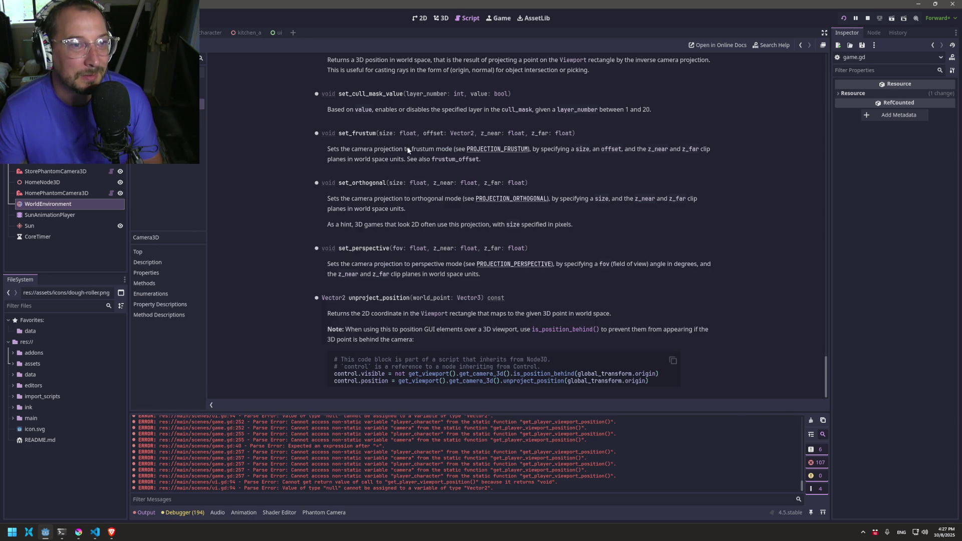
# - Change get_player_viewport_position's return type on line 256 from void to Vector2
pyautogui.click(800, 46)
pyautogui.click(481, 333)
pyautogui.press('BackSpace')
pyautogui.press('BackSpace')
pyautogui.press('BackSpace')
pyautogui.write('VEc')
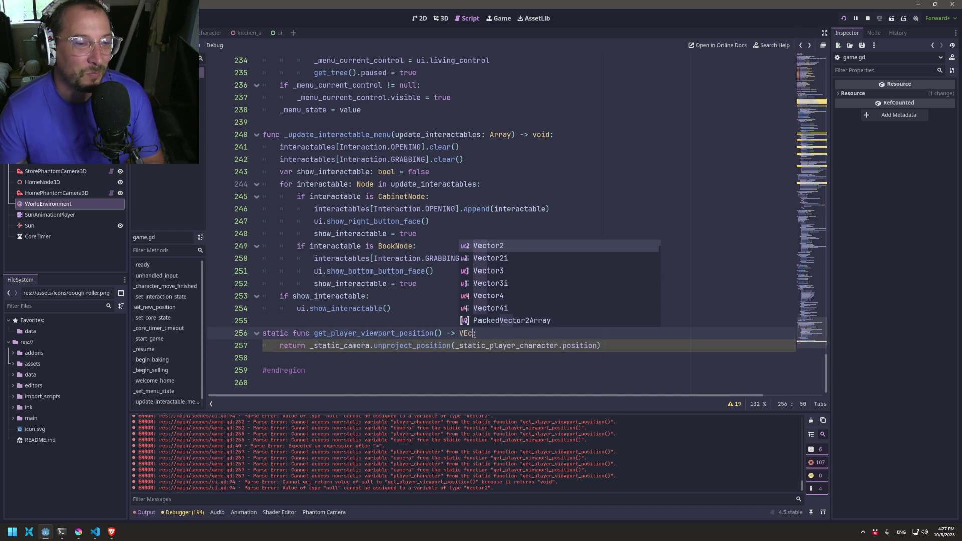
pyautogui.press('BackSpace')
pyautogui.press('BackSpace')
pyautogui.write('ector3:')
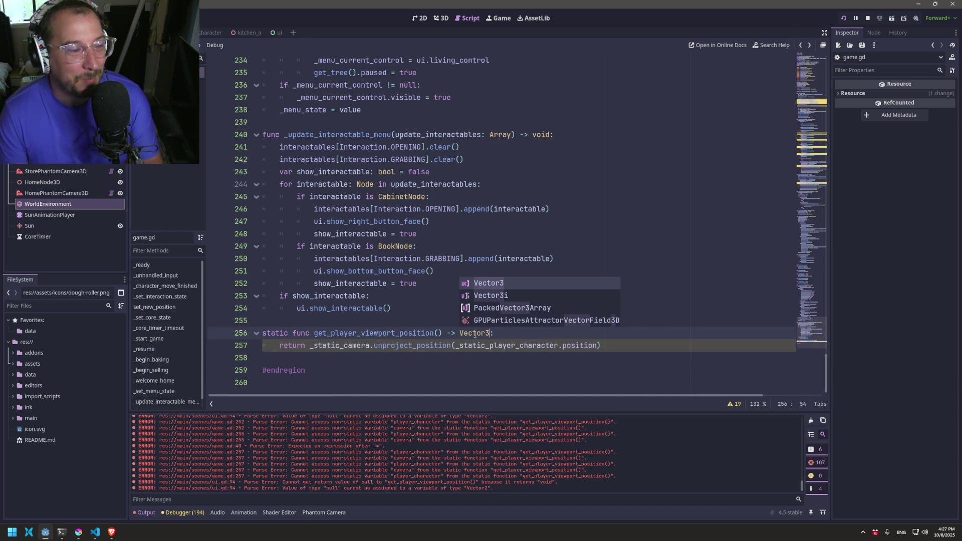
pyautogui.press('BackSpace')
pyautogui.write('2')
pyautogui.press('Escape')
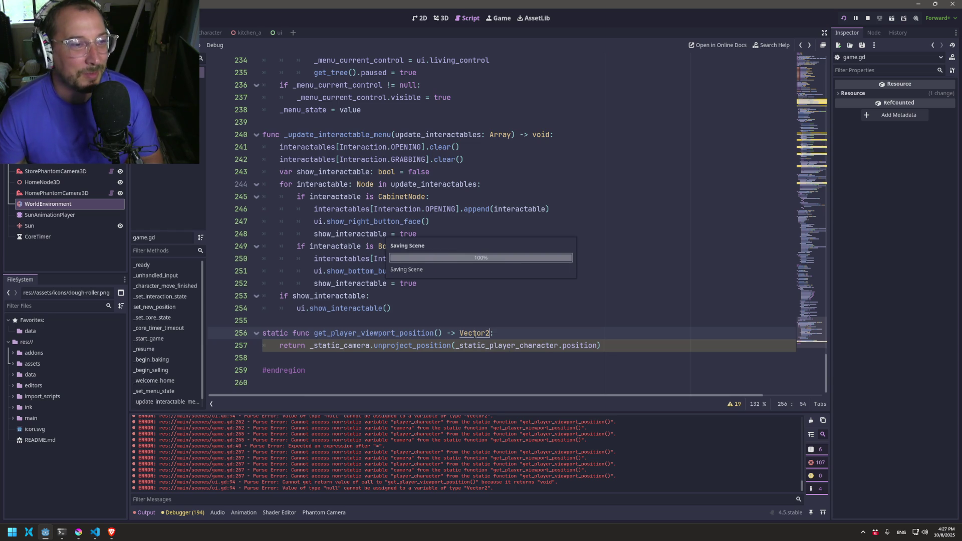
# - Jump to the ui.gd line 94 call and clear the error log
pyautogui.click(151, 488)
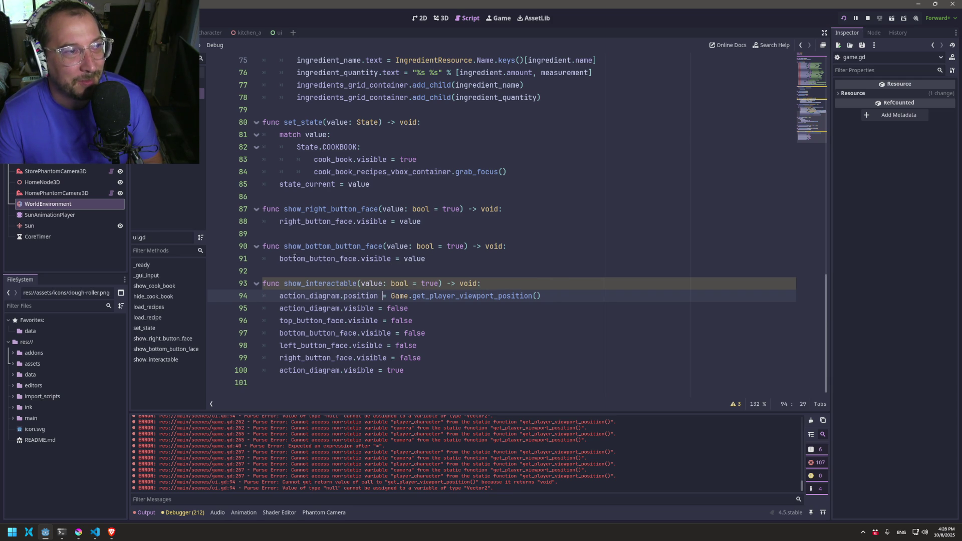
pyautogui.doubleClick(434, 296)
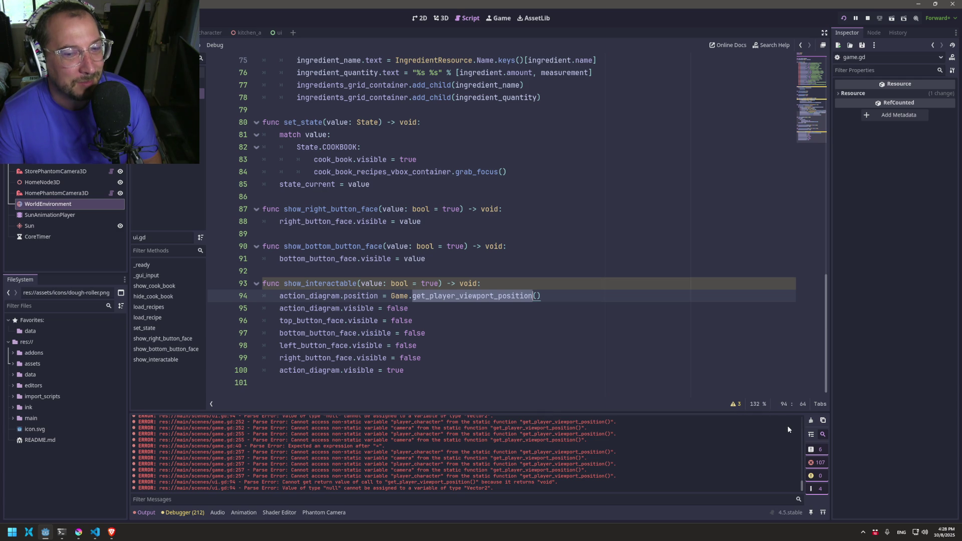
pyautogui.click(810, 420)
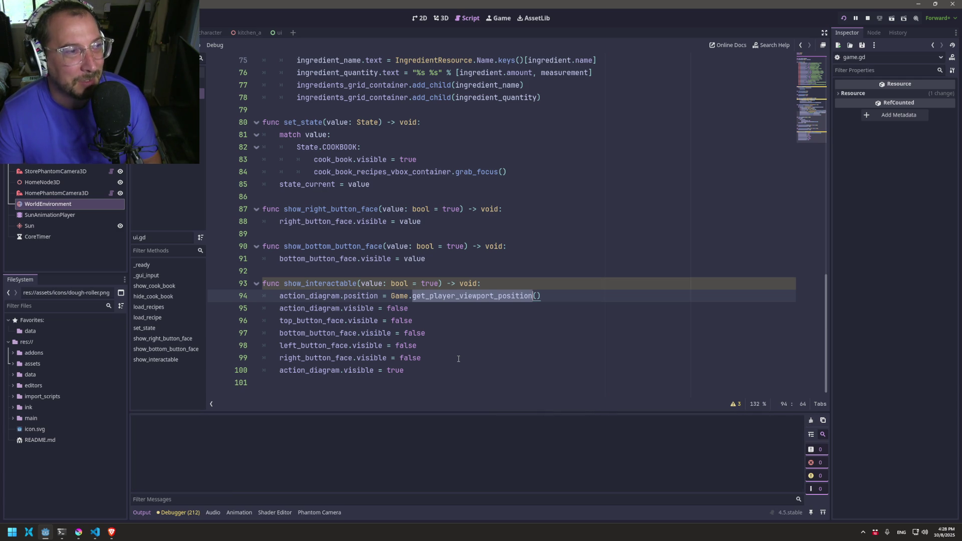
pyautogui.click(433, 346)
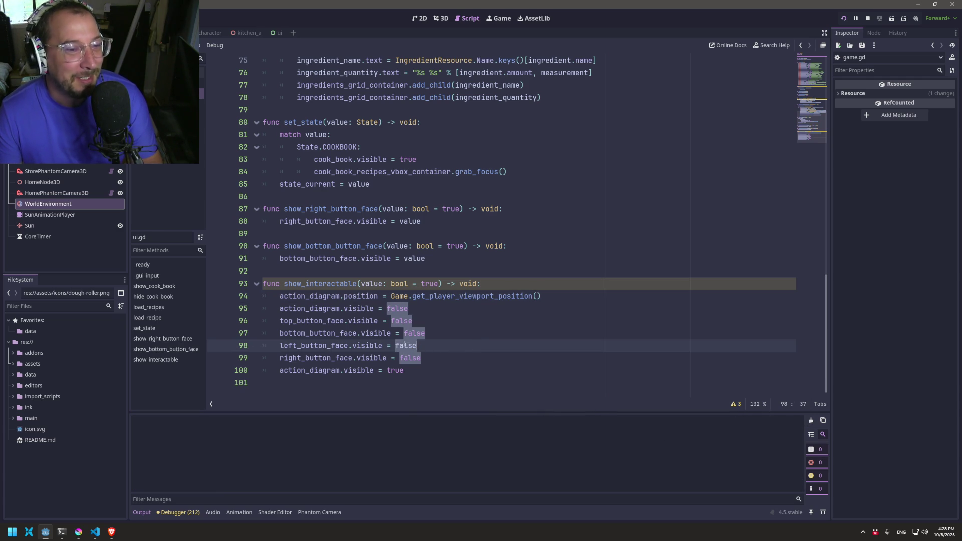
pyautogui.click(429, 358)
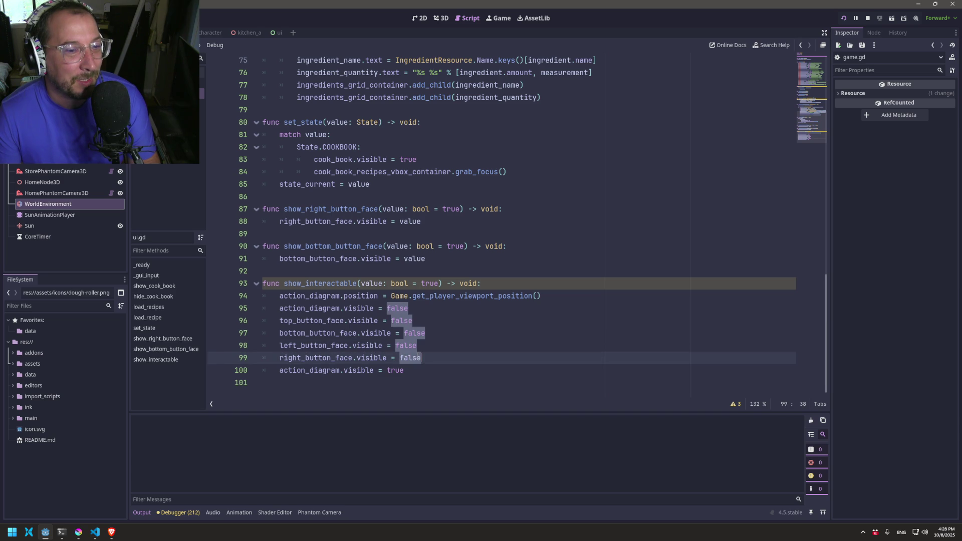
pyautogui.click(407, 309)
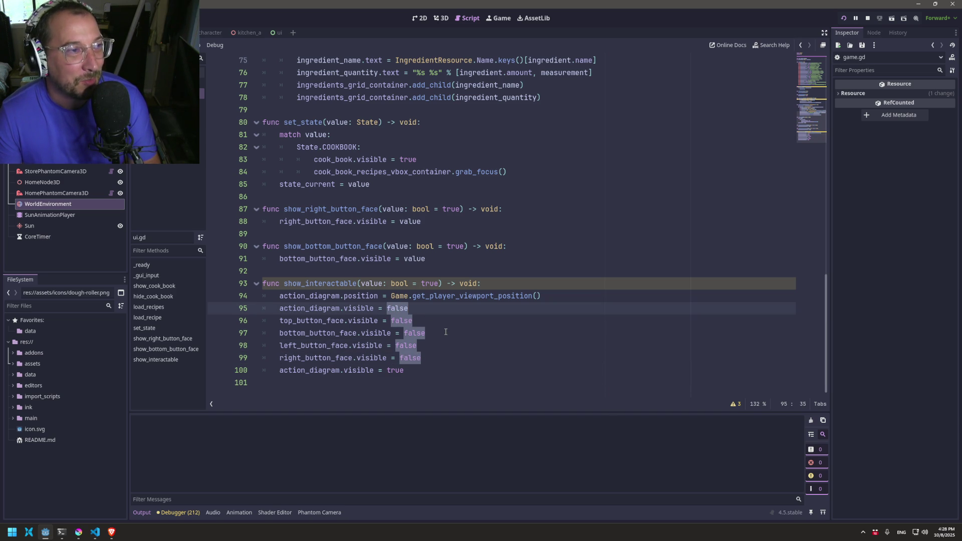
pyautogui.press('Escape')
pyautogui.doubleClick(403, 307)
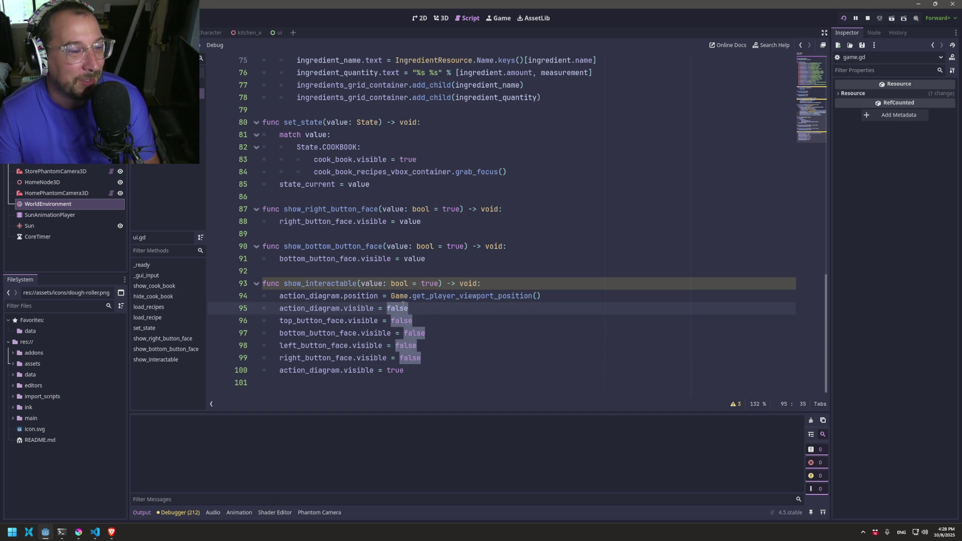
pyautogui.press('Escape')
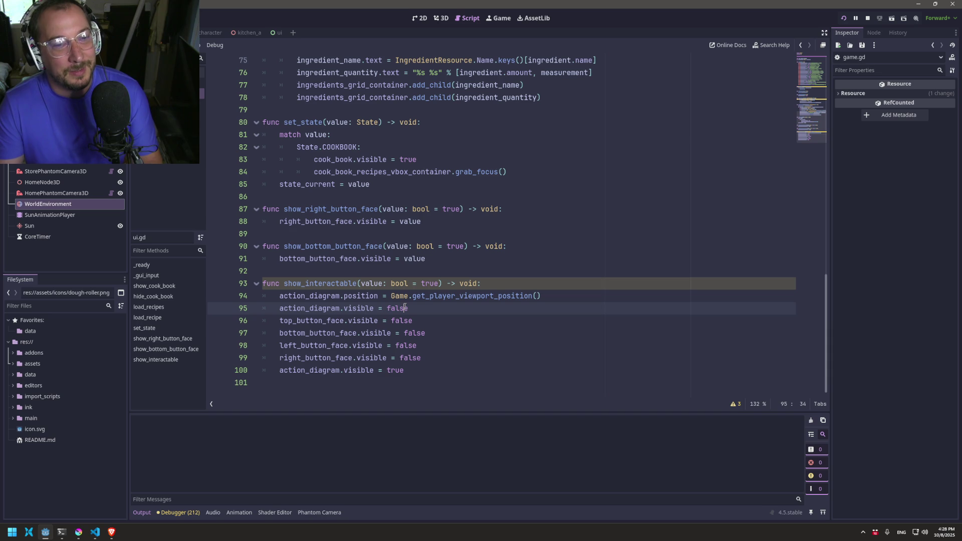
pyautogui.doubleClick(397, 308)
pyautogui.press('Escape')
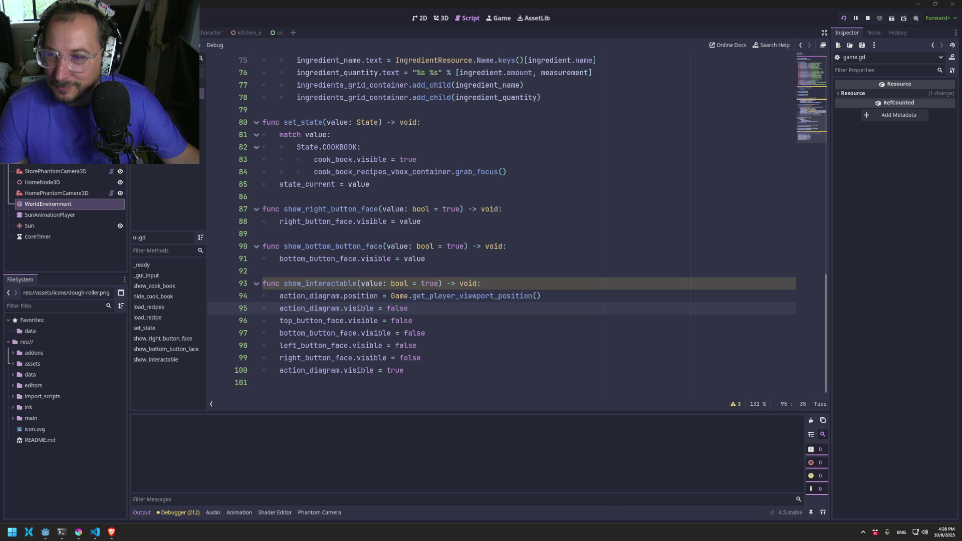
pyautogui.click(707, 284)
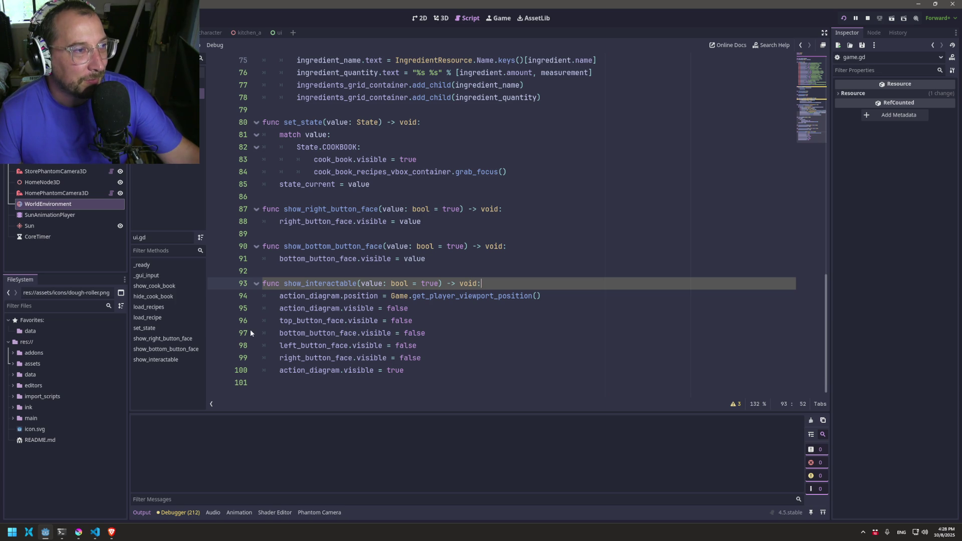
pyautogui.doubleClick(312, 278)
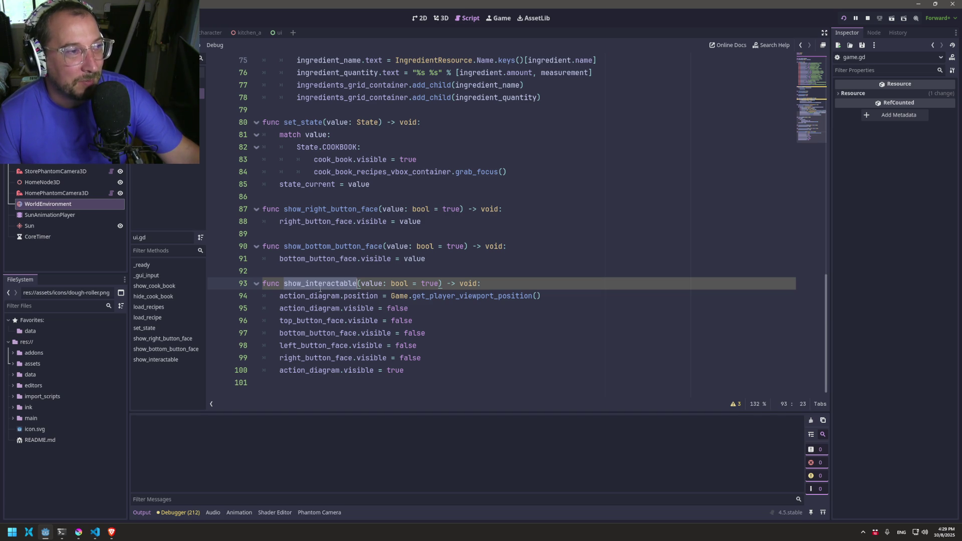
pyautogui.click(323, 246)
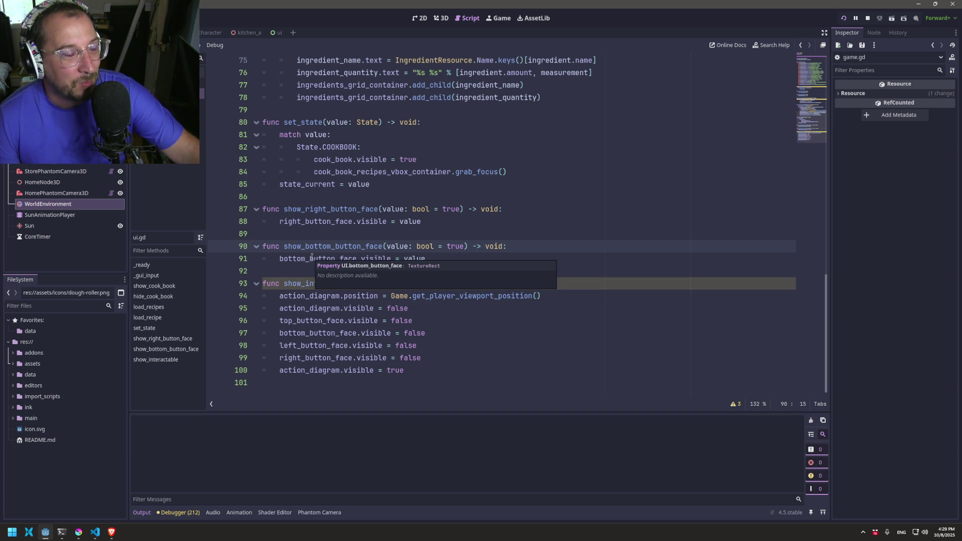
# - Remove the trailing empty line at the end of ui.gd and save it
pyautogui.click(554, 227)
pyautogui.click(531, 270)
pyautogui.click(478, 330)
pyautogui.click(455, 383)
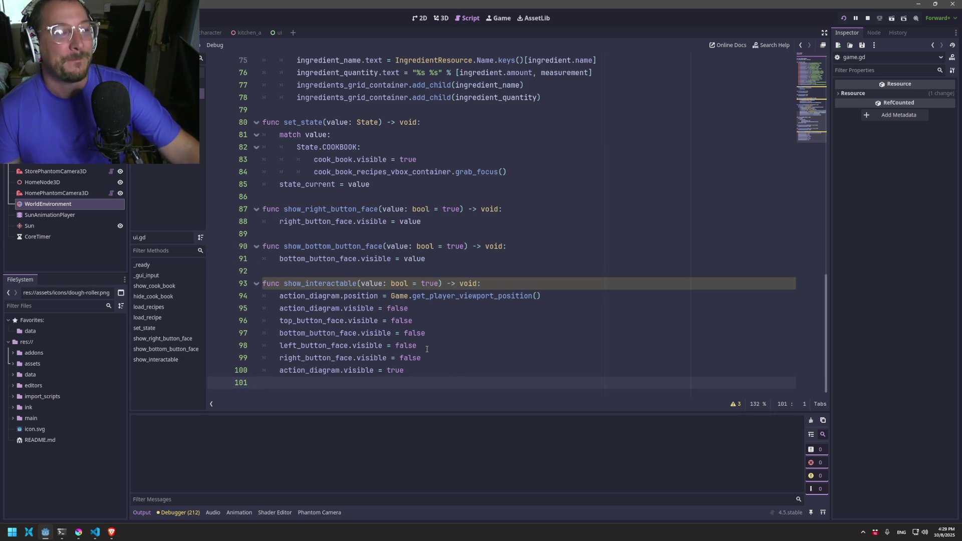
pyautogui.press('BackSpace')
pyautogui.hotkey('ctrl', 's')
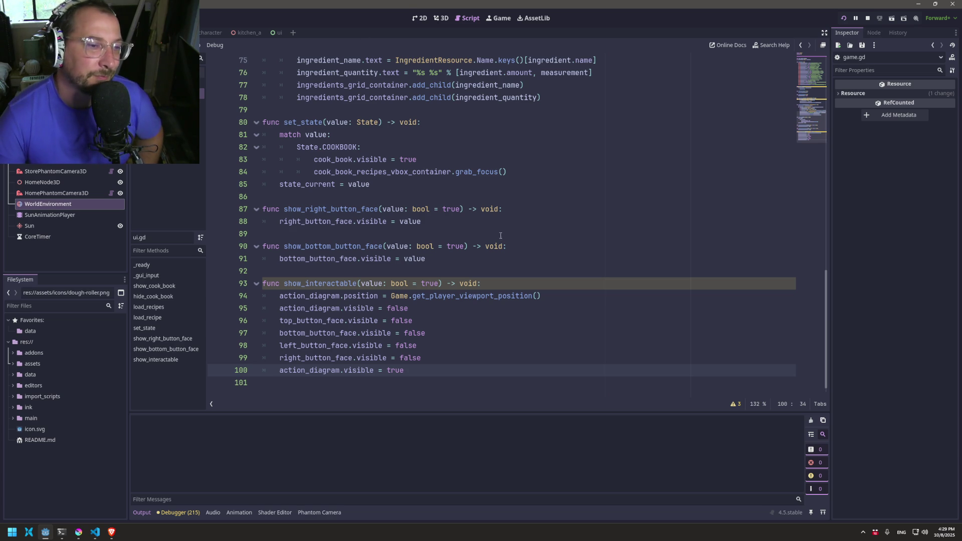
# - Ctrl+click get_player_viewport_position on the action_diagram line to open its game.gd definition
pyautogui.doubleClick(319, 283)
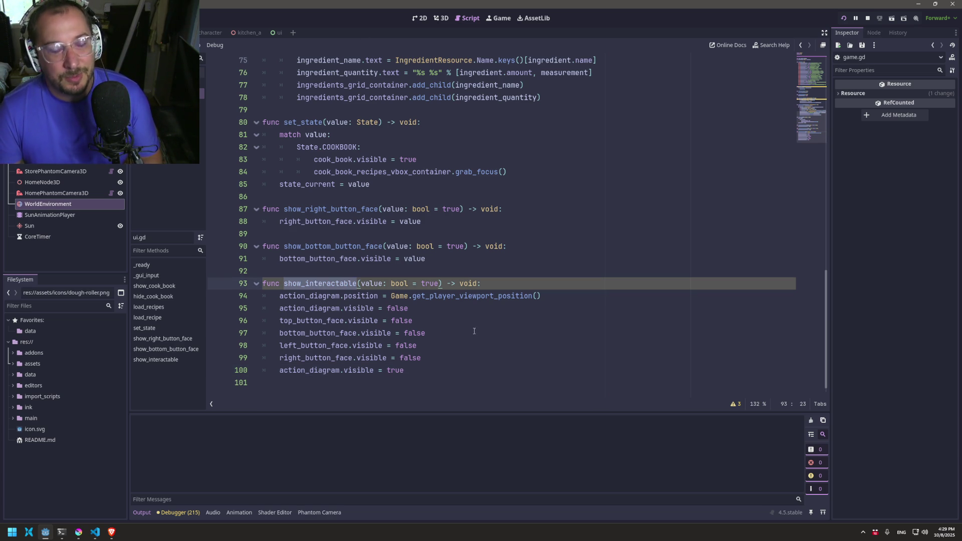
pyautogui.click(329, 308)
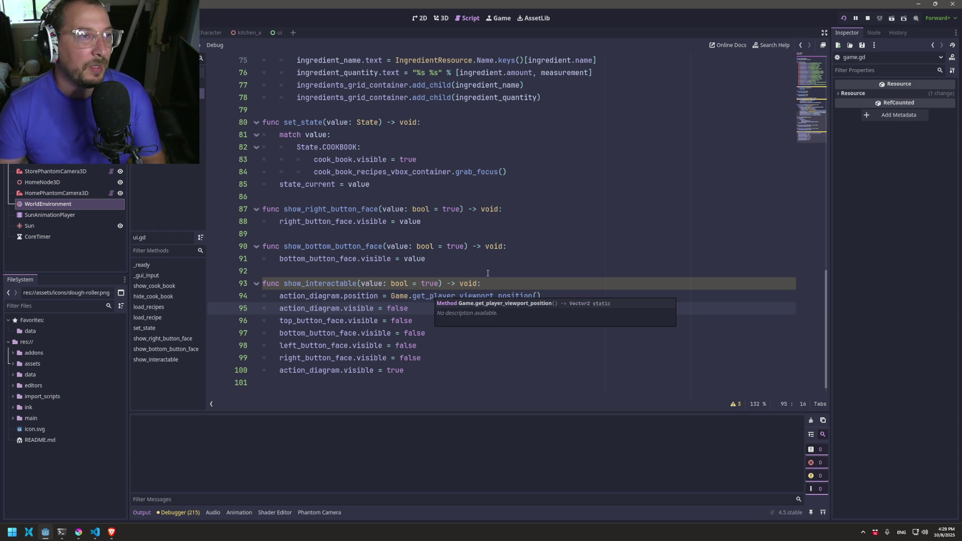
pyautogui.keyDown('ctrl'); pyautogui.click(466, 296); pyautogui.keyUp('ctrl')
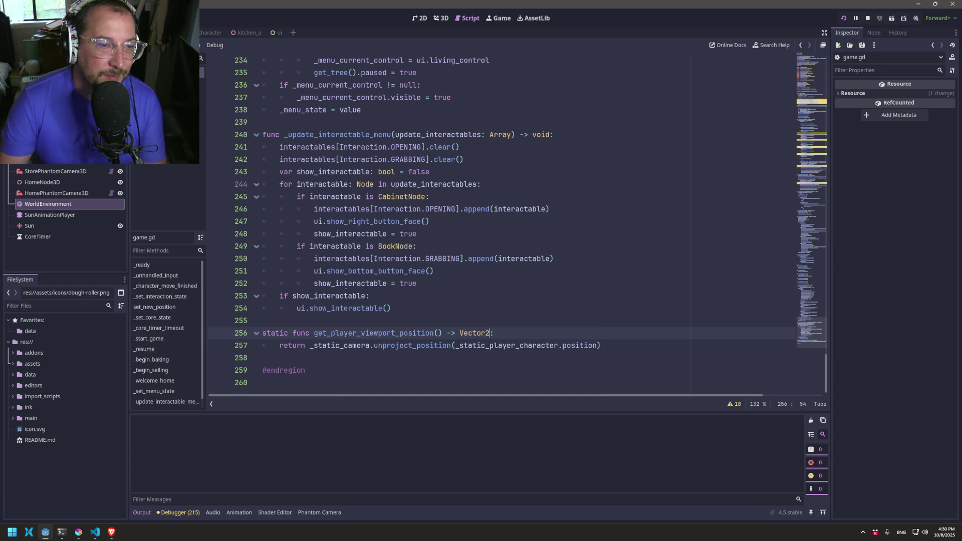
# - Pass show_interactable straight to ui.show_interactable() without the if check, then save game.gd
pyautogui.click(387, 283)
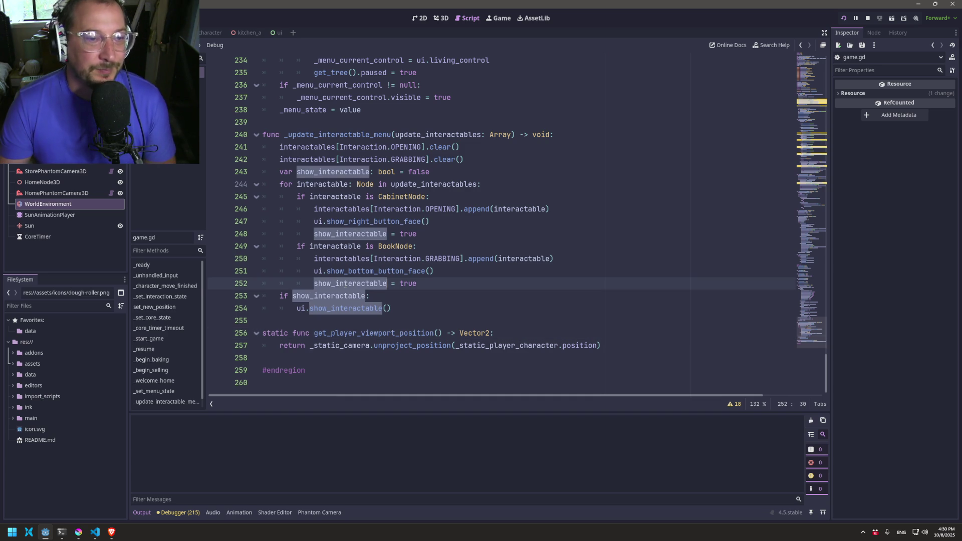
pyautogui.click(385, 308)
pyautogui.write('show_interactable')
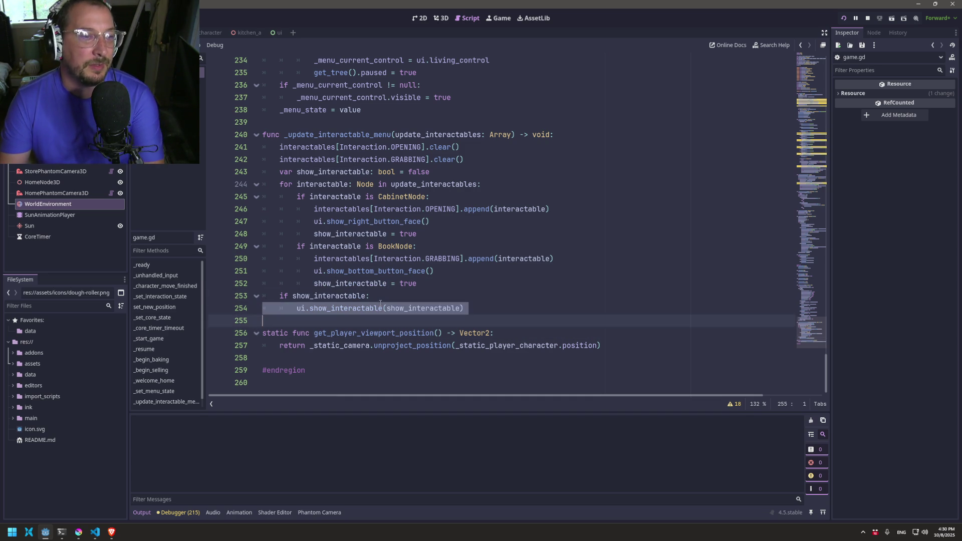
pyautogui.tripleClick(329, 300)
pyautogui.press('BackSpace')
pyautogui.hotkey('shift', 'Tab')
pyautogui.click(396, 272)
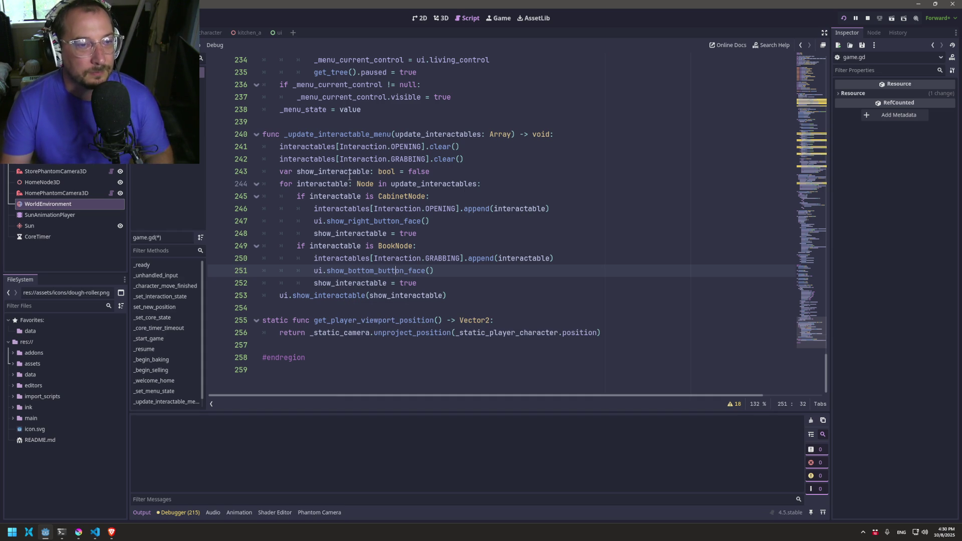
pyautogui.hotkey('ctrl', 's')
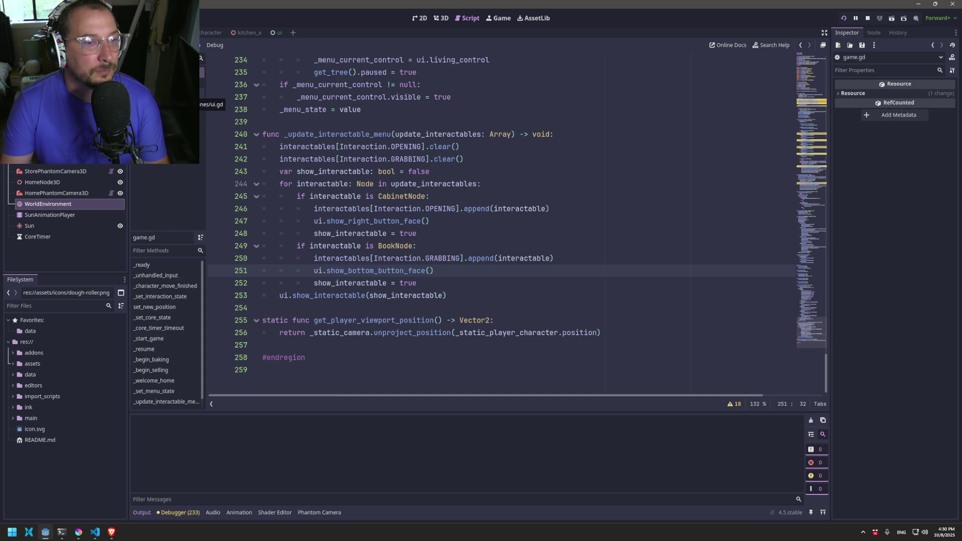
# - Go back to ui.gd's show_interactable function and run the project with F5
pyautogui.click(193, 96)
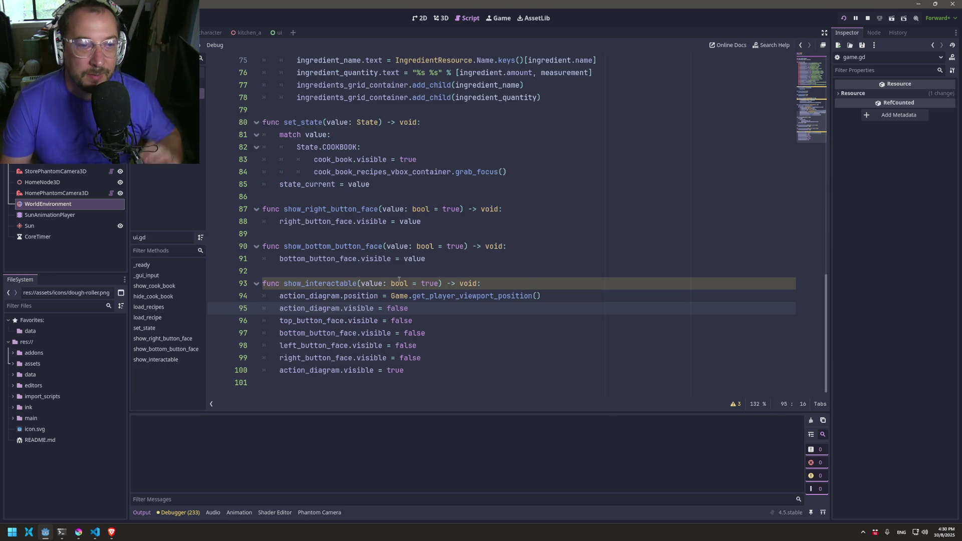
pyautogui.click(305, 283)
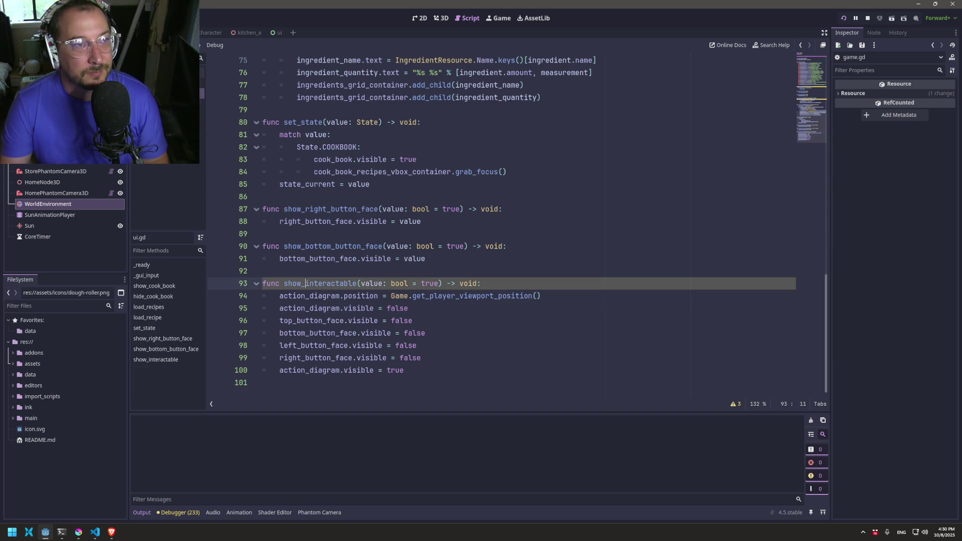
pyautogui.click(408, 345)
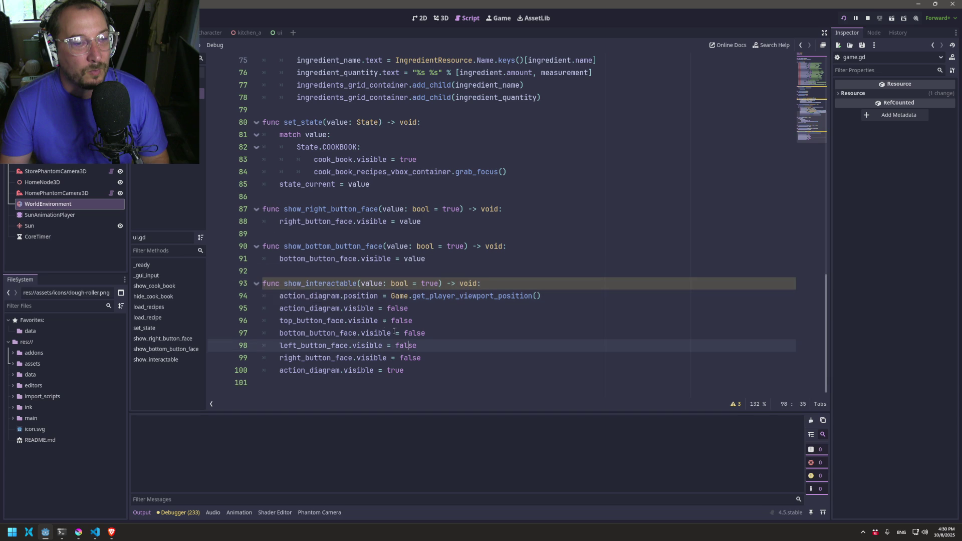
pyautogui.press('F5')
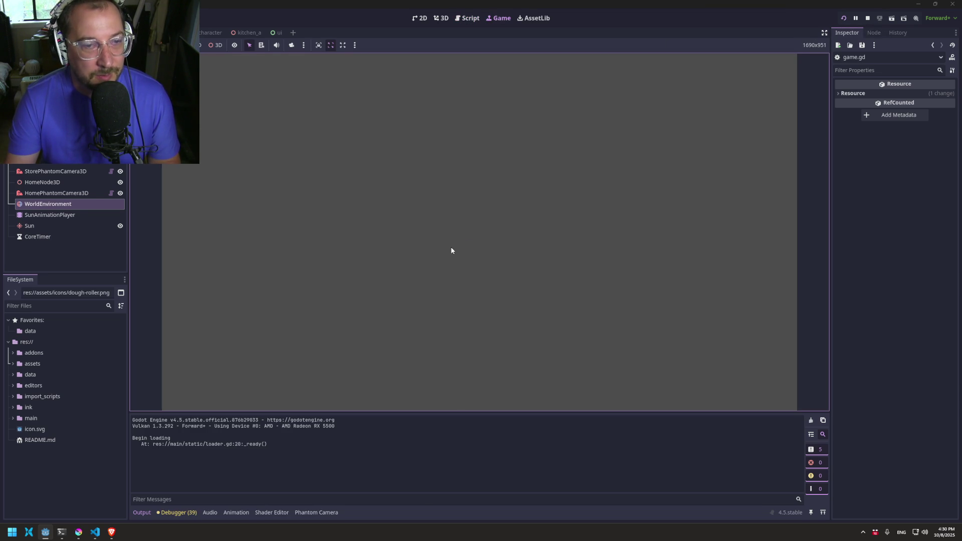
# - Stop the game and rerun it, start a game into the kitchen, then stop the run
pyautogui.press('F8')
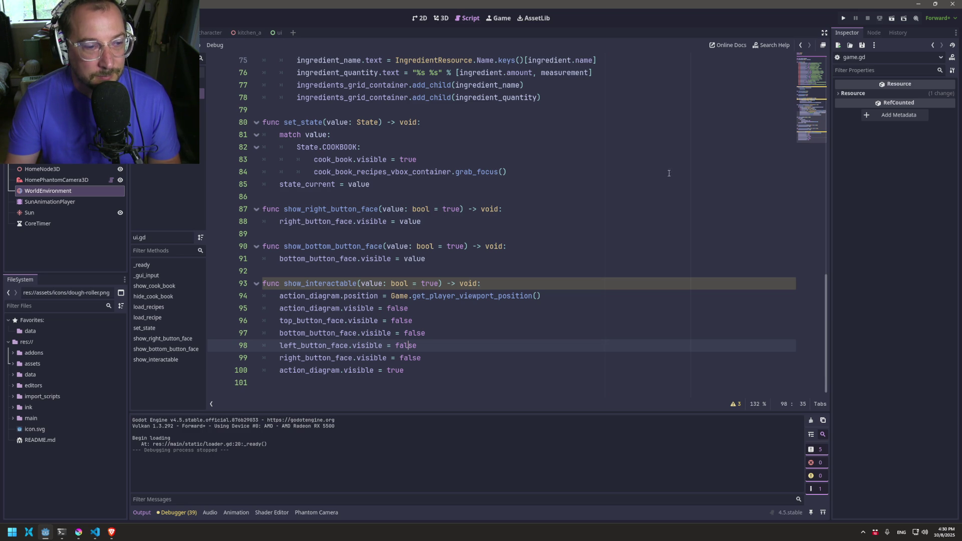
pyautogui.click(844, 18)
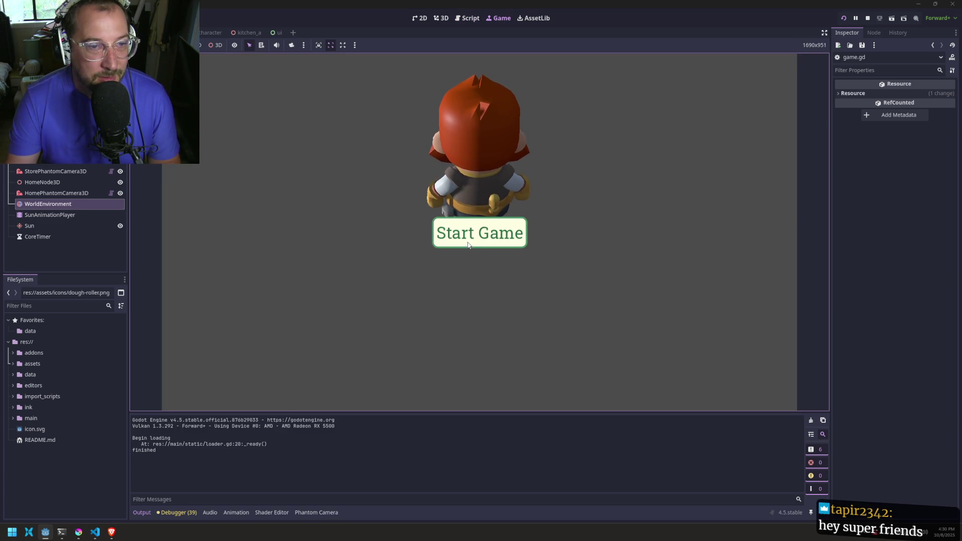
pyautogui.click(462, 238)
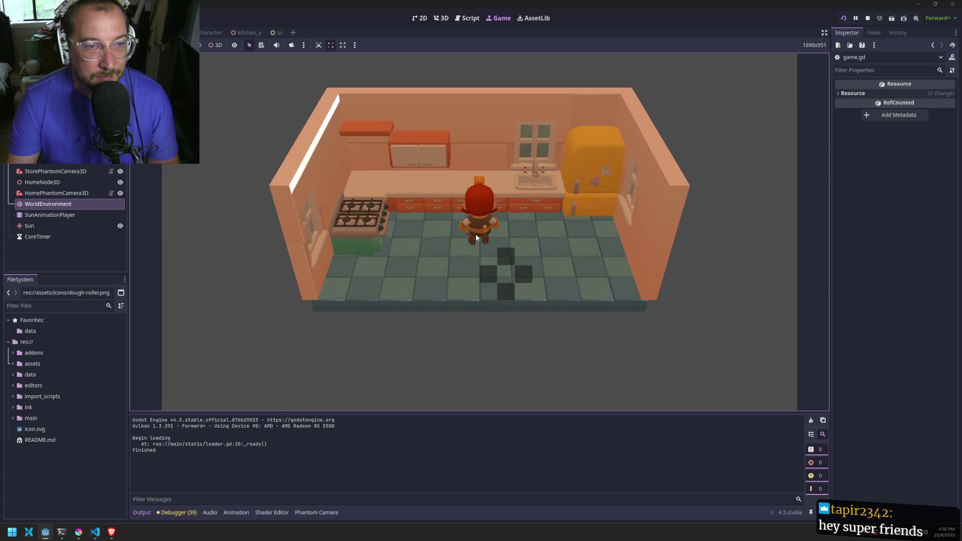
pyautogui.click(867, 18)
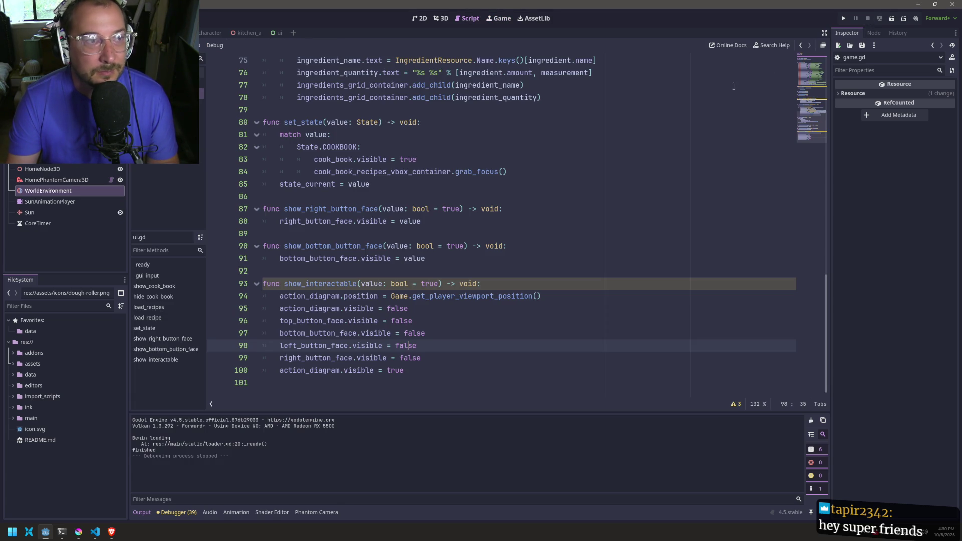
# - Review the button-face and show_interactable functions in ui.gd, then jump to their calls in game.gd
pyautogui.doubleClick(351, 258)
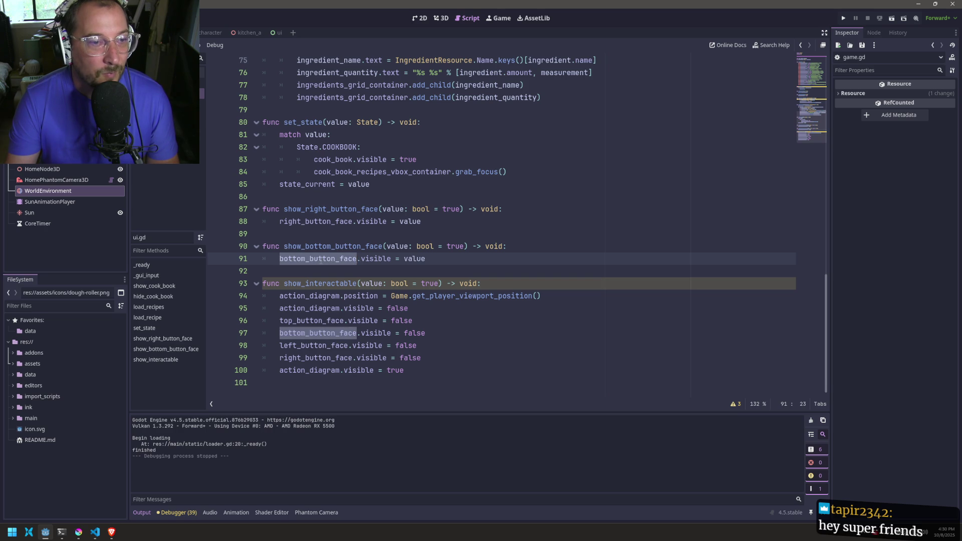
pyautogui.scroll(6, 340, 264)
pyautogui.scroll(-5, 373, 292)
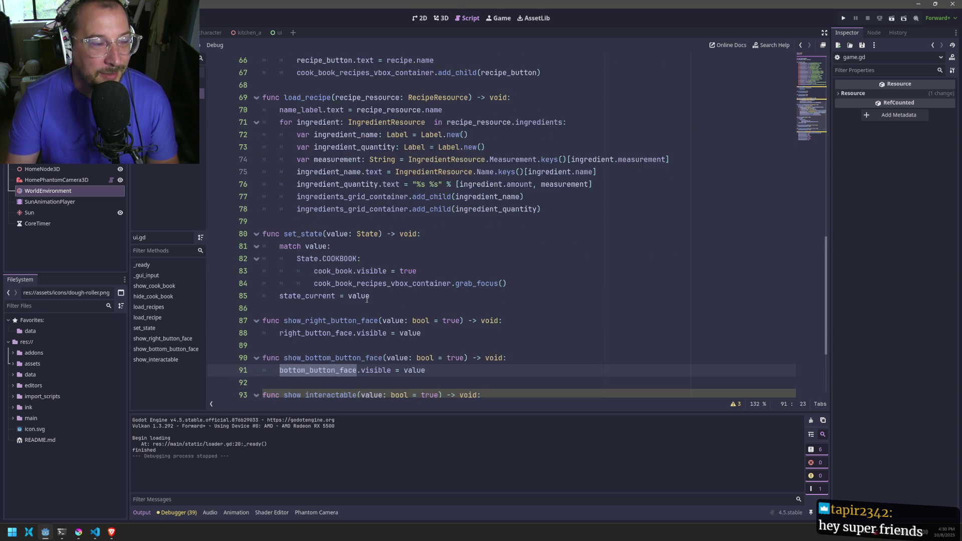
pyautogui.moveTo(373, 292)
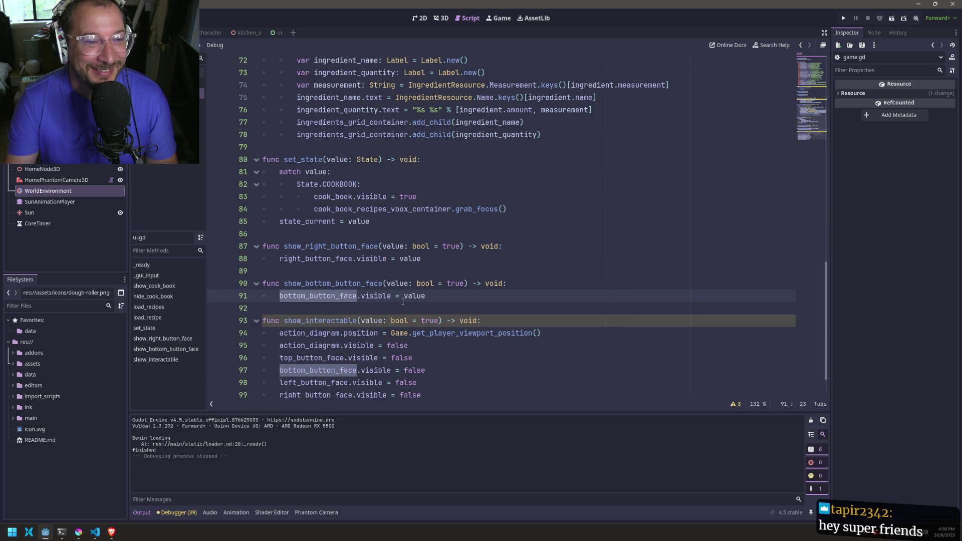
pyautogui.doubleClick(336, 246)
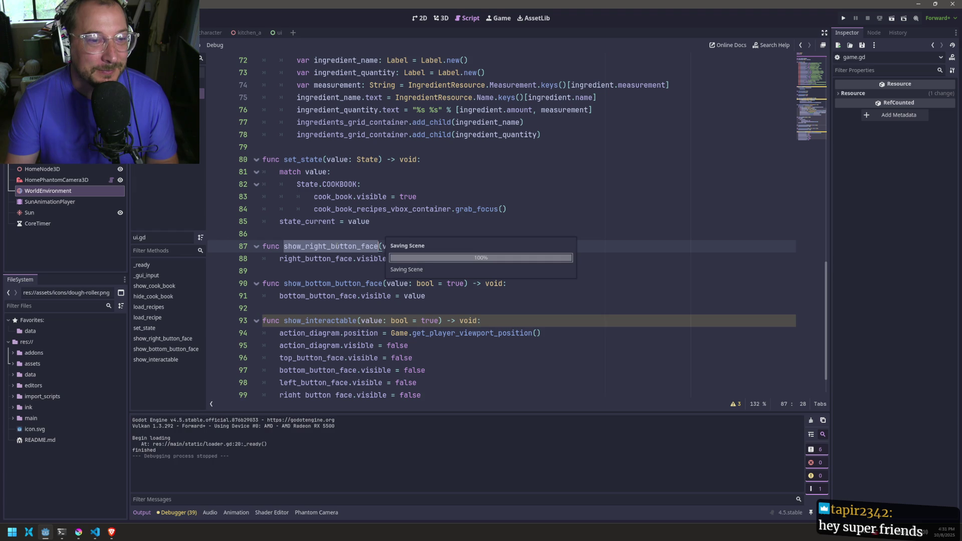
pyautogui.click(328, 283)
pyautogui.doubleClick(327, 284)
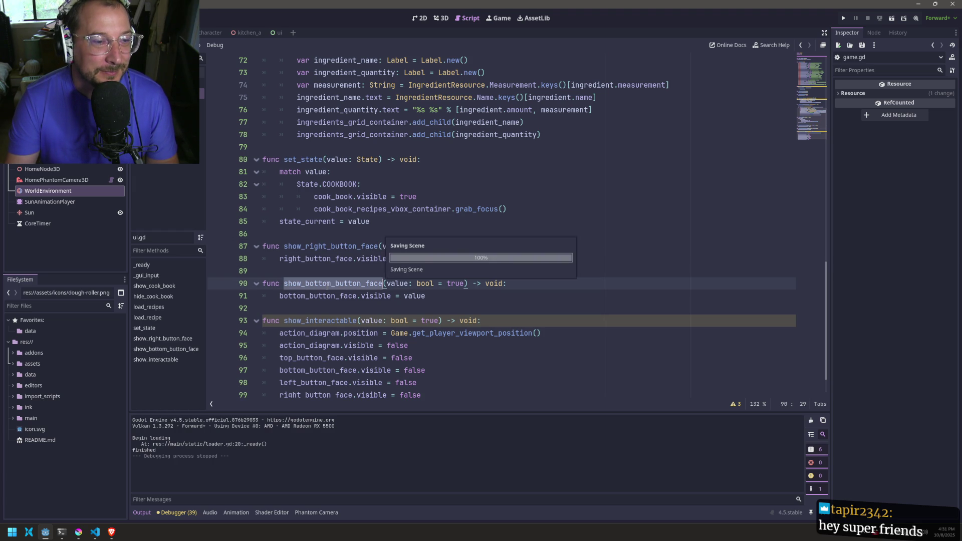
pyautogui.doubleClick(314, 321)
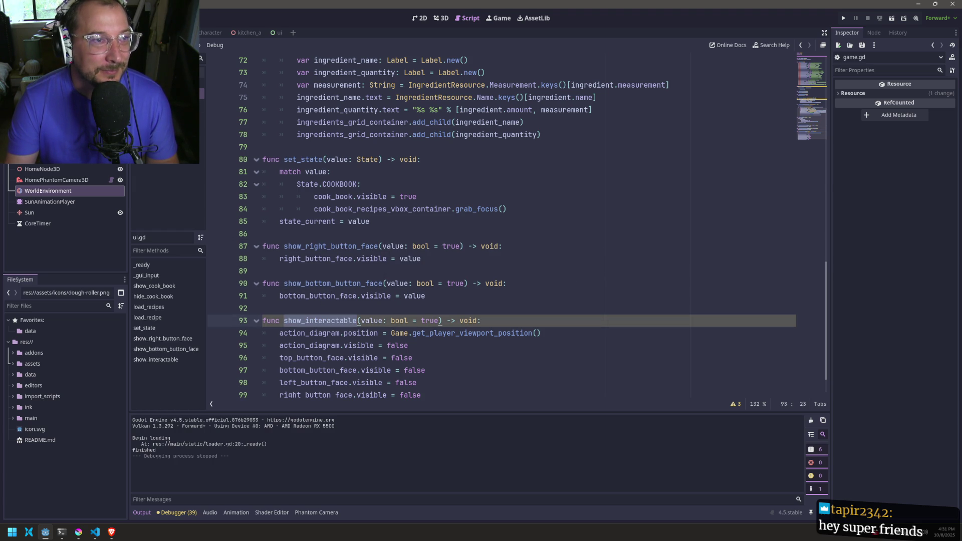
pyautogui.hotkey('alt', 'Left')
pyautogui.click(384, 233)
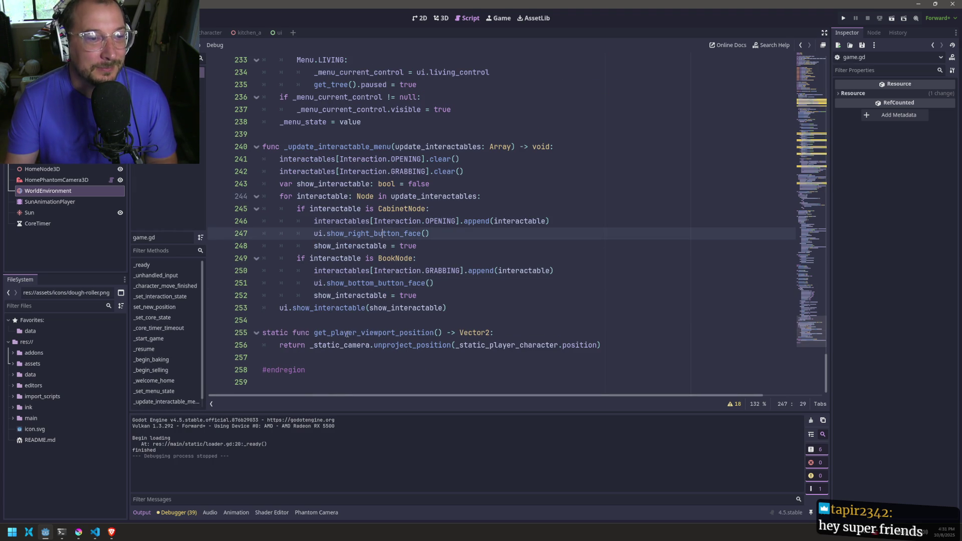
pyautogui.doubleClick(321, 146)
# - Find the uses of _update_interactable_menu, set breakpoints on lines 250 and 246, and run the project
pyautogui.hotkey('ctrl', 'f')
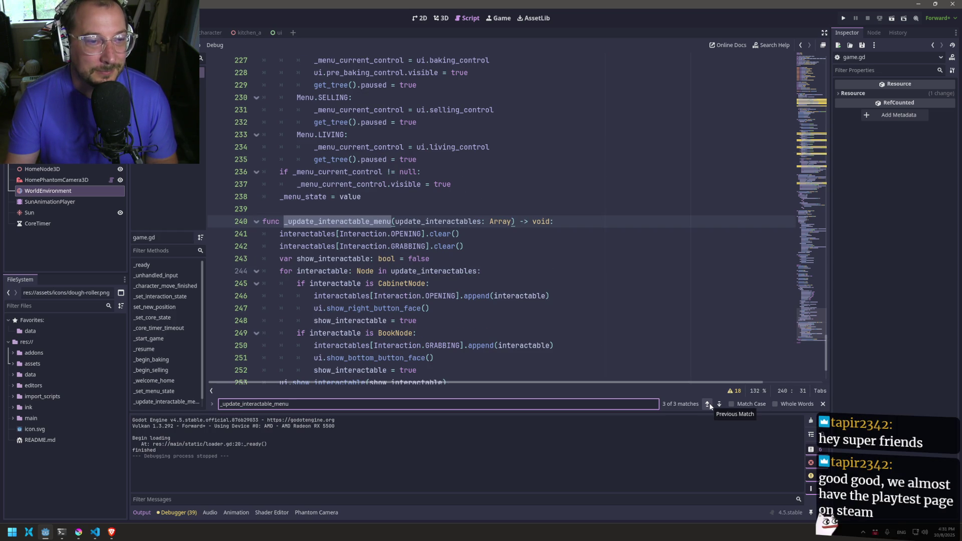
pyautogui.scroll(-1, 540, 350)
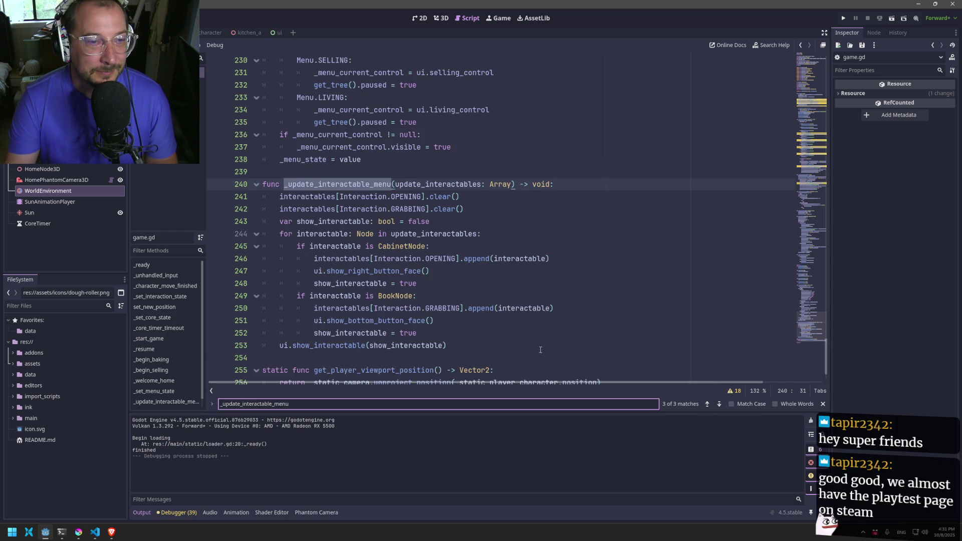
pyautogui.click(705, 408)
pyautogui.click(706, 408)
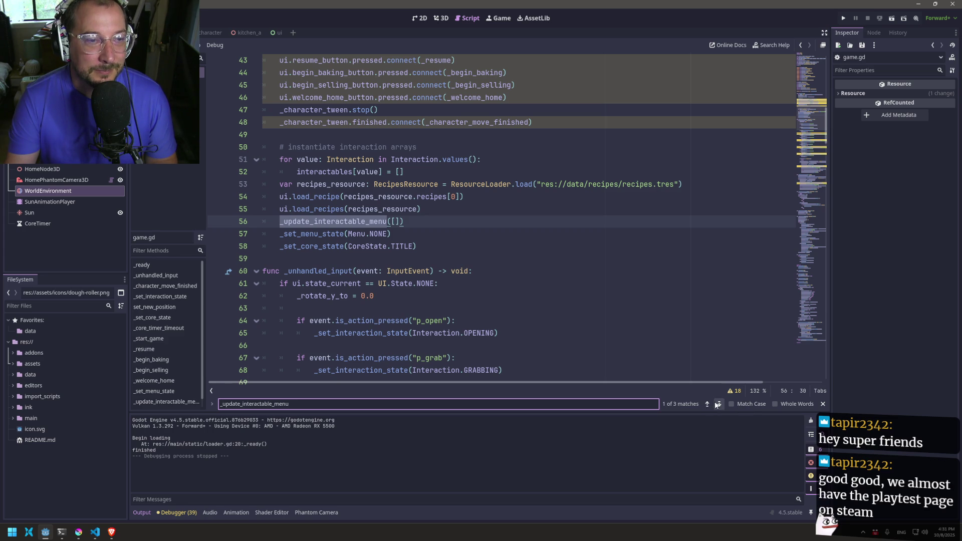
pyautogui.scroll(-8, 495, 333)
pyautogui.scroll(-19, 494, 334)
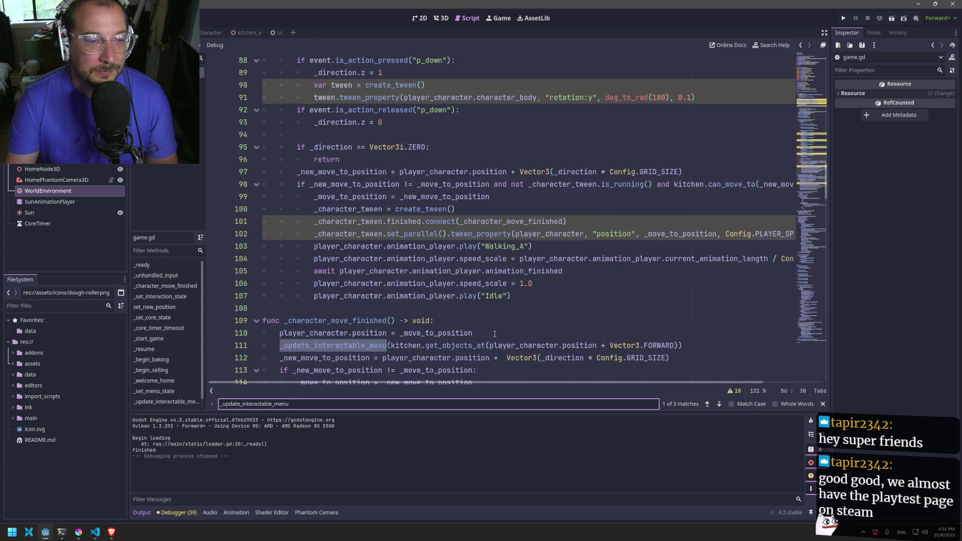
pyautogui.scroll(-20, 495, 333)
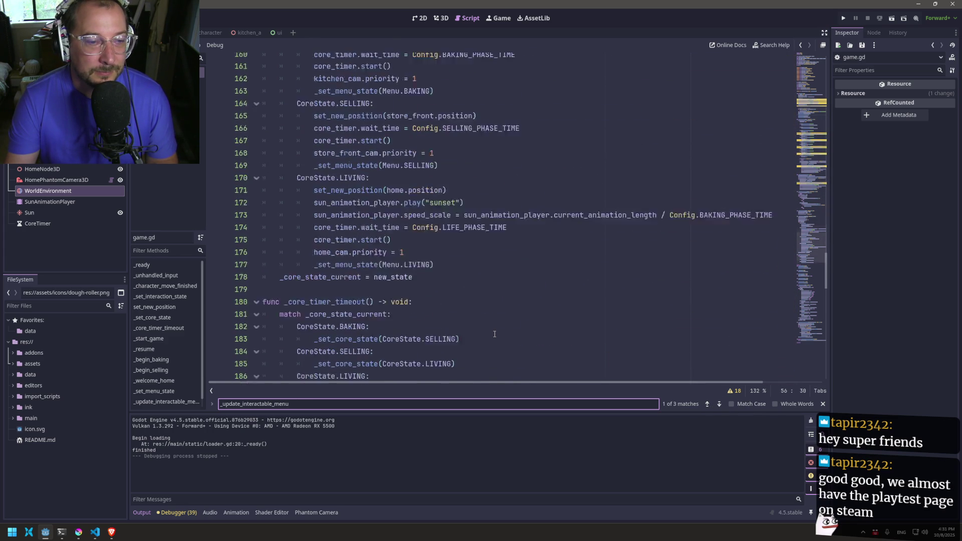
pyautogui.scroll(-11, 494, 335)
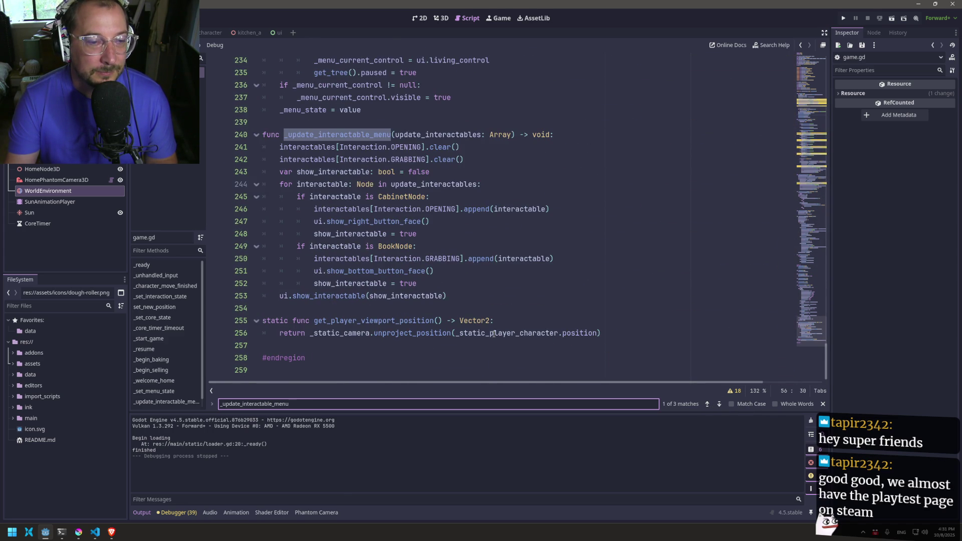
pyautogui.click(216, 258)
pyautogui.moveTo(216, 209); pyautogui.dragTo(774, 58)
pyautogui.click(843, 18)
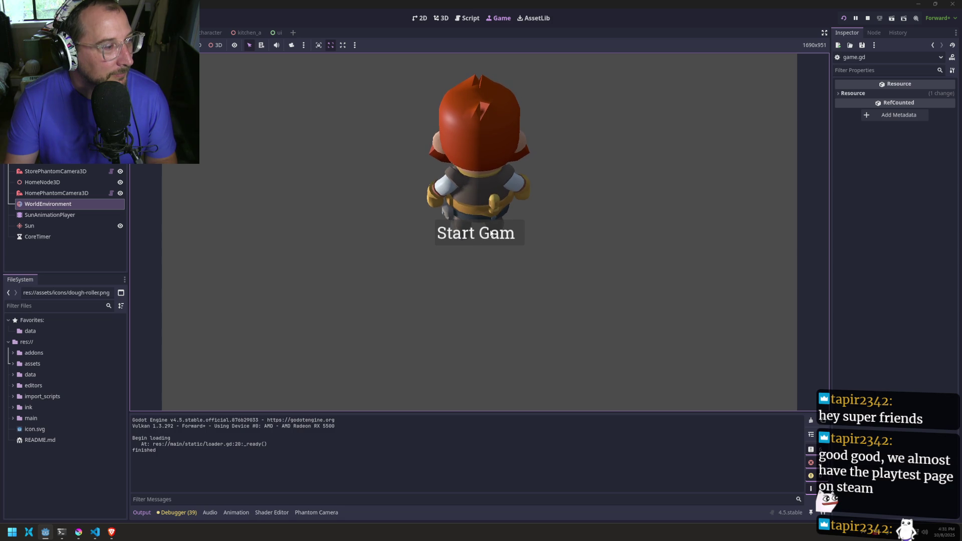
# - Start the game and inspect its live nodes: hide CookBookControl, check Baking and WorldEnvironment
pyautogui.click(487, 244)
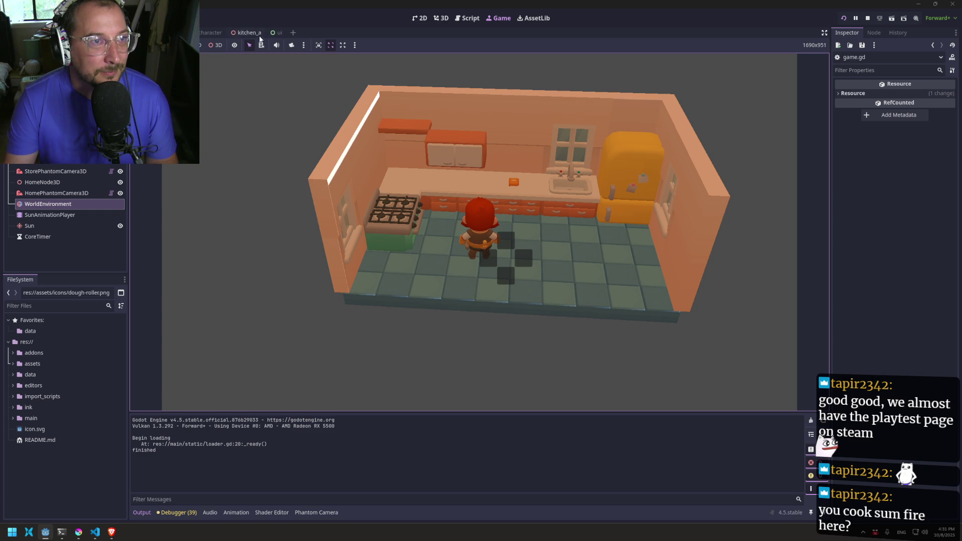
pyautogui.click(279, 32)
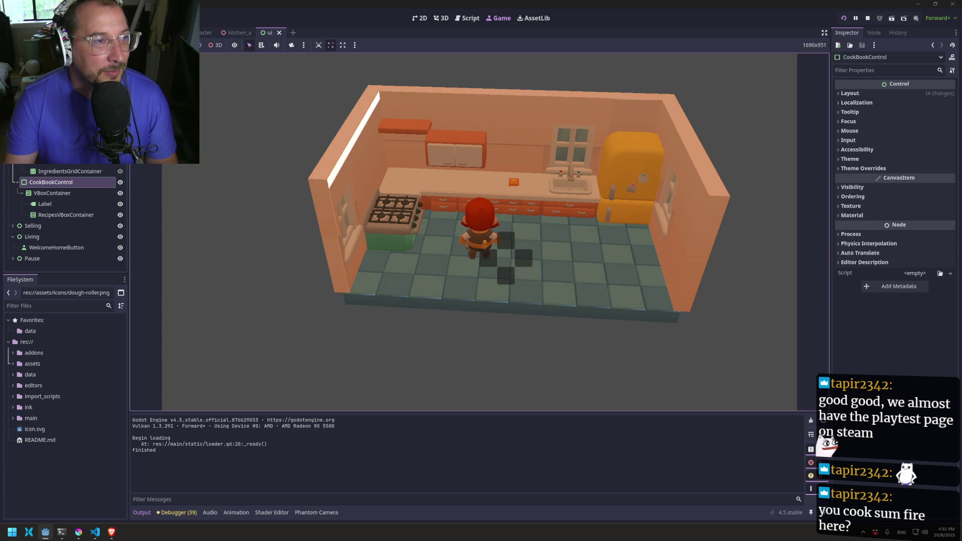
pyautogui.click(120, 182)
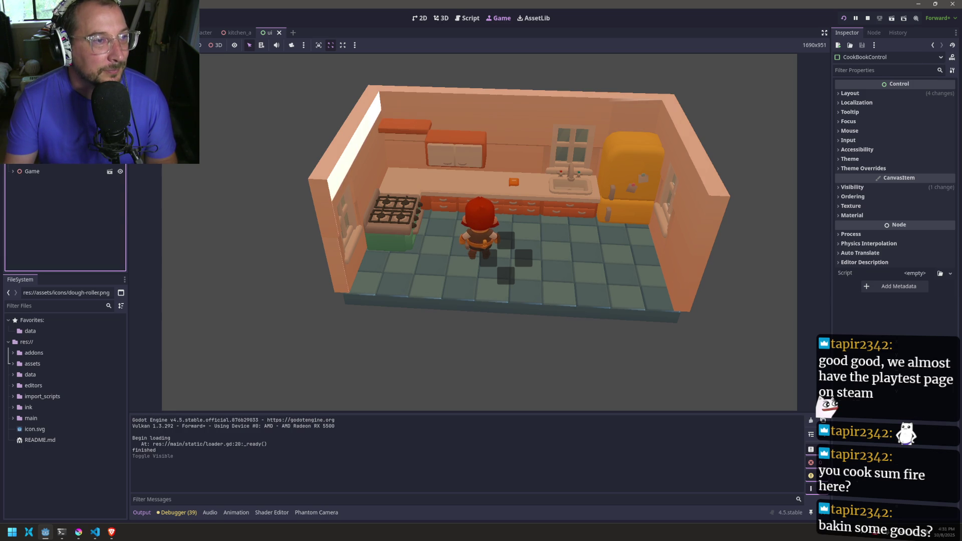
pyautogui.click(479, 232)
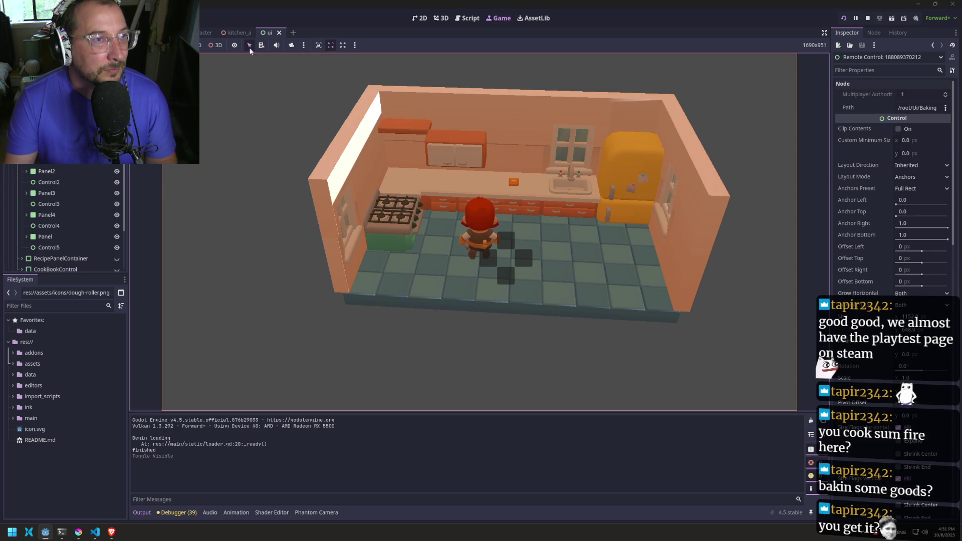
pyautogui.click(181, 32)
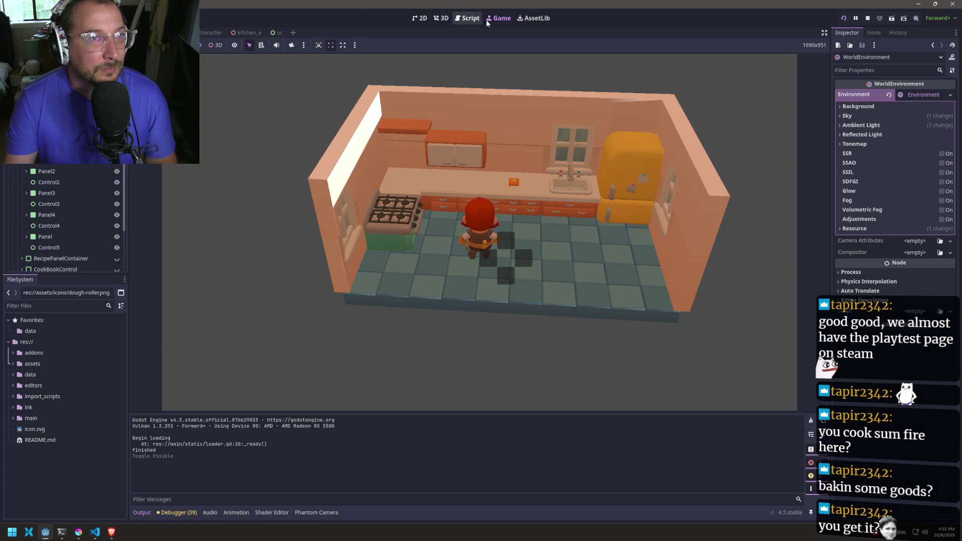
pyautogui.click(468, 18)
# - Add a breakpoint on line 241, restart, and step over to line 253, then into show_interactable
pyautogui.click(382, 258)
pyautogui.click(216, 147)
pyautogui.keyDown('shift'); pyautogui.click(262, 147); pyautogui.keyUp('shift')
pyautogui.press('F5')
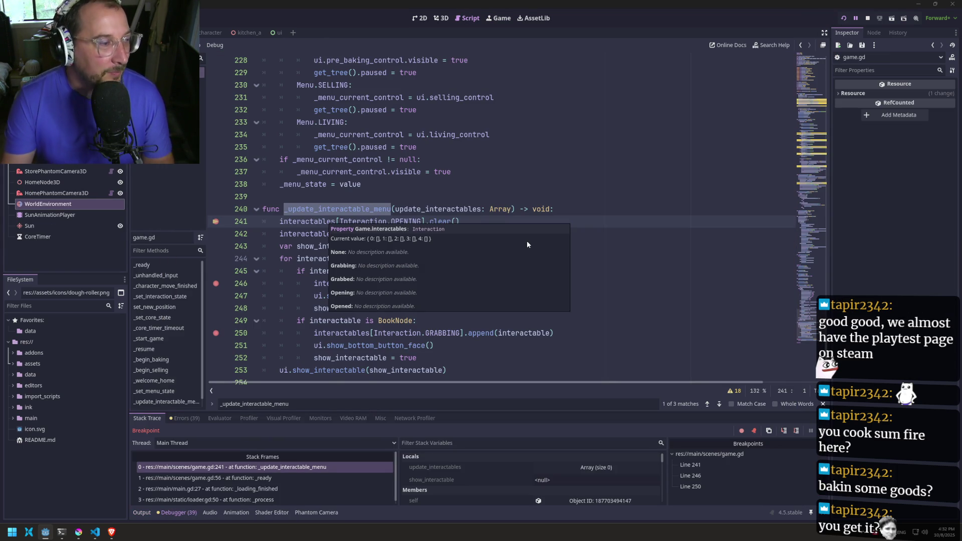
pyautogui.click(641, 189)
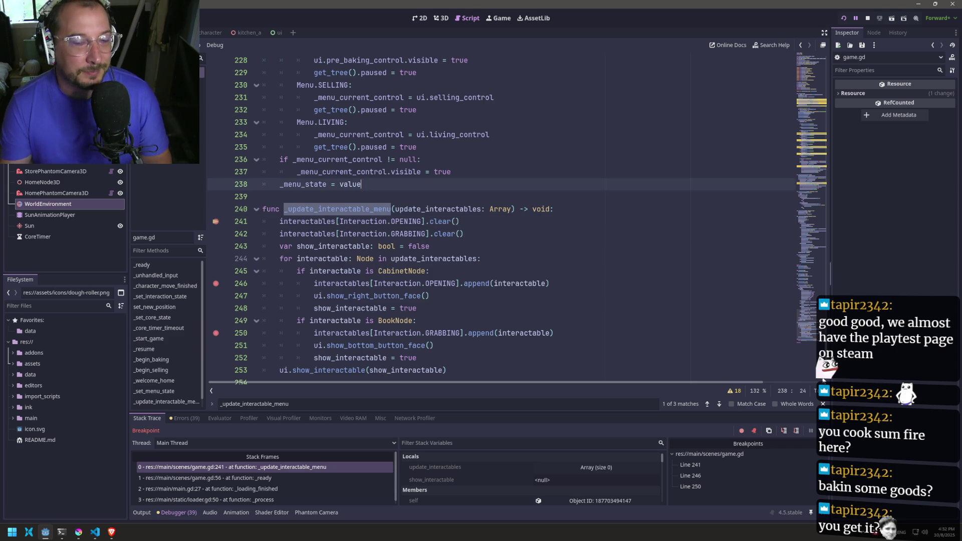
pyautogui.click(785, 435)
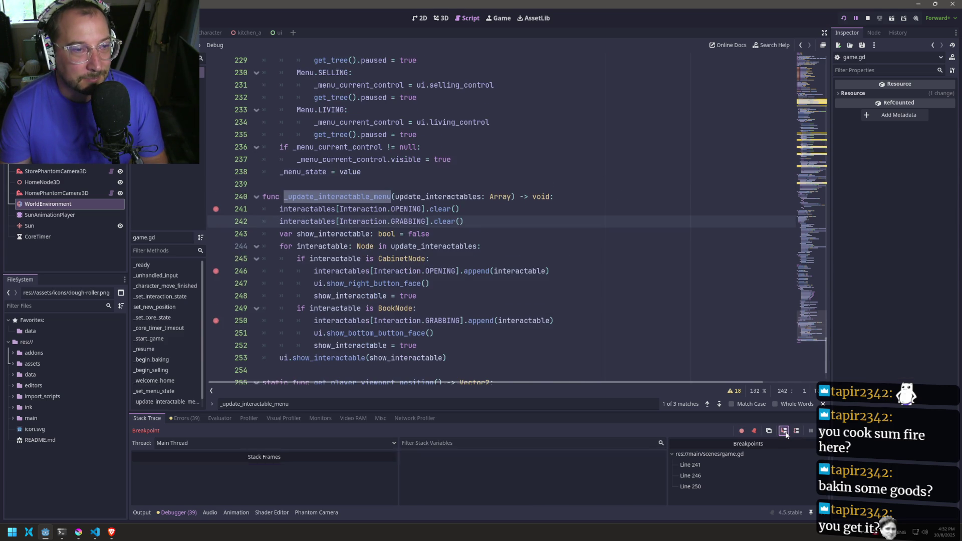
pyautogui.click(785, 435)
pyautogui.click(785, 435)
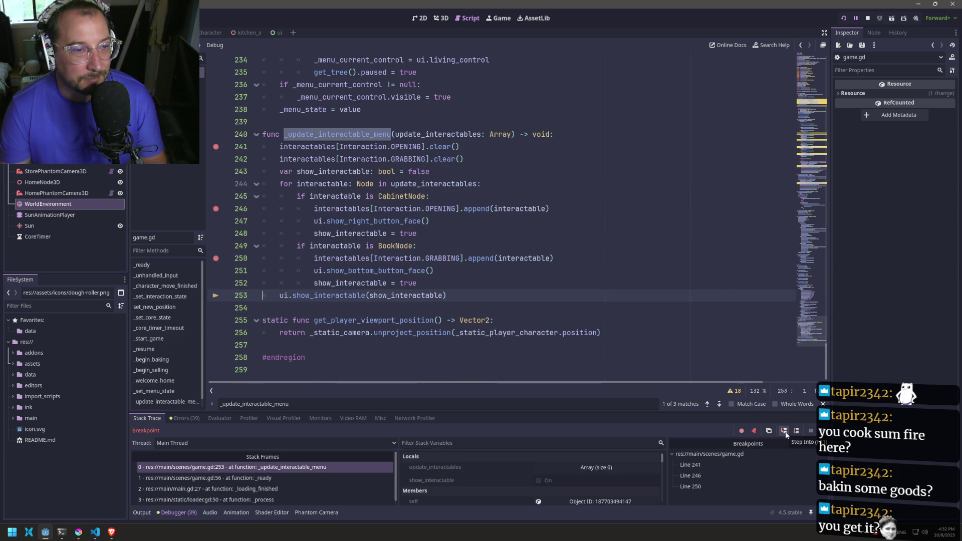
pyautogui.click(785, 435)
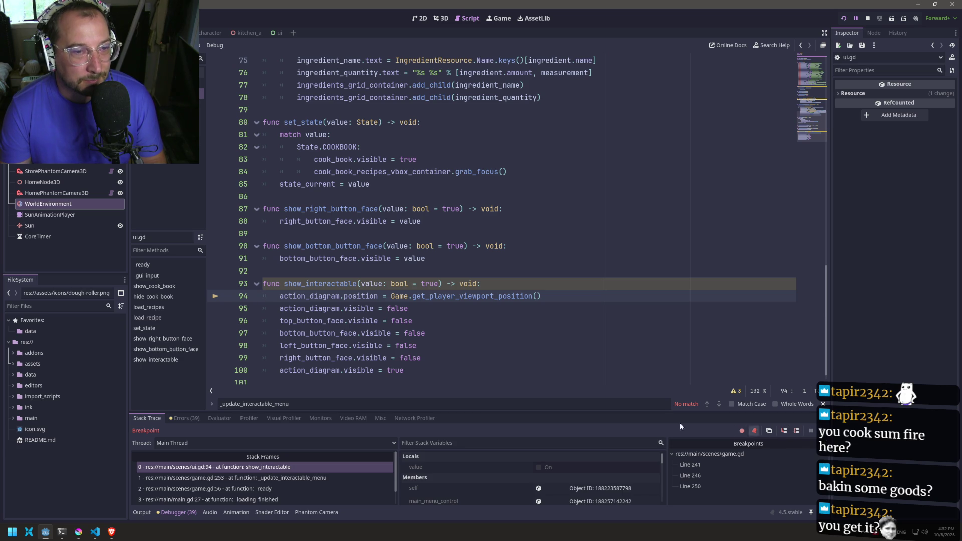
# - Wrap the show_interactable body in a new 'if value:' check by indenting it
pyautogui.click(499, 285)
pyautogui.press('Return')
pyautogui.write('if ')
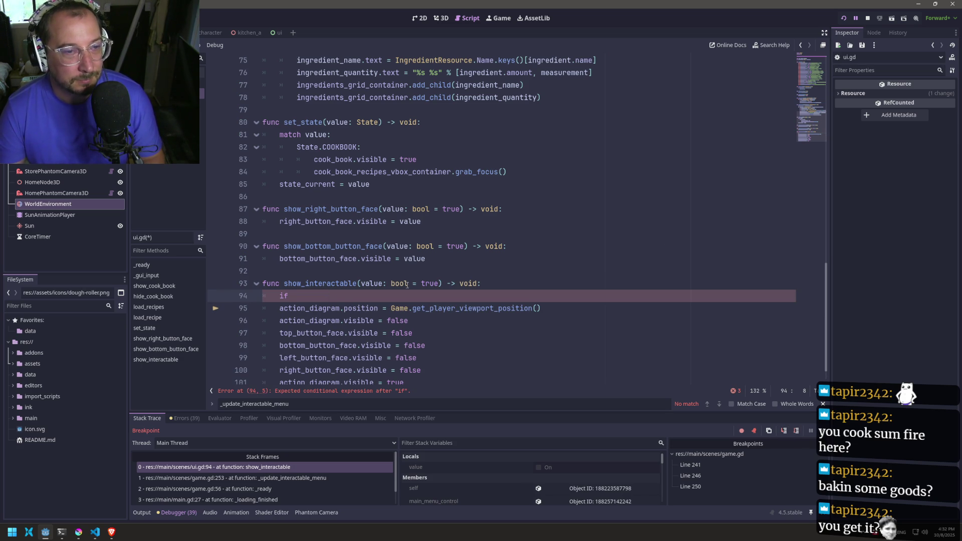
pyautogui.write('value:')
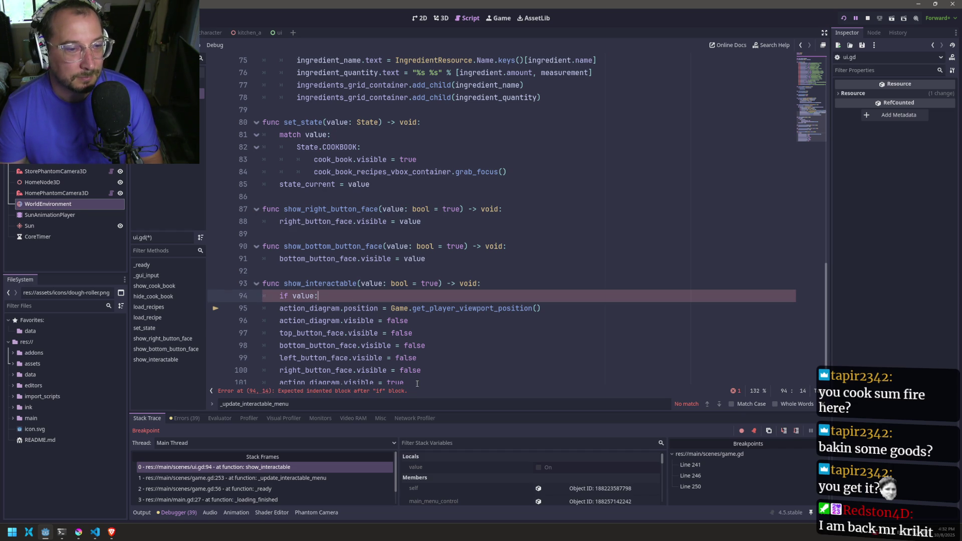
pyautogui.click(410, 358)
pyautogui.scroll(-1, 410, 358)
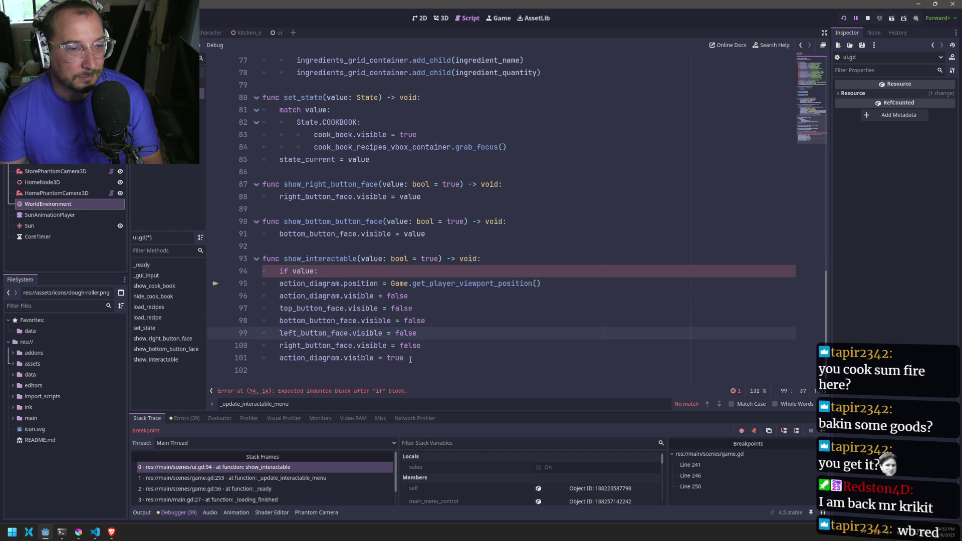
pyautogui.moveTo(410, 359); pyautogui.dragTo(263, 283)
pyautogui.press('Tab')
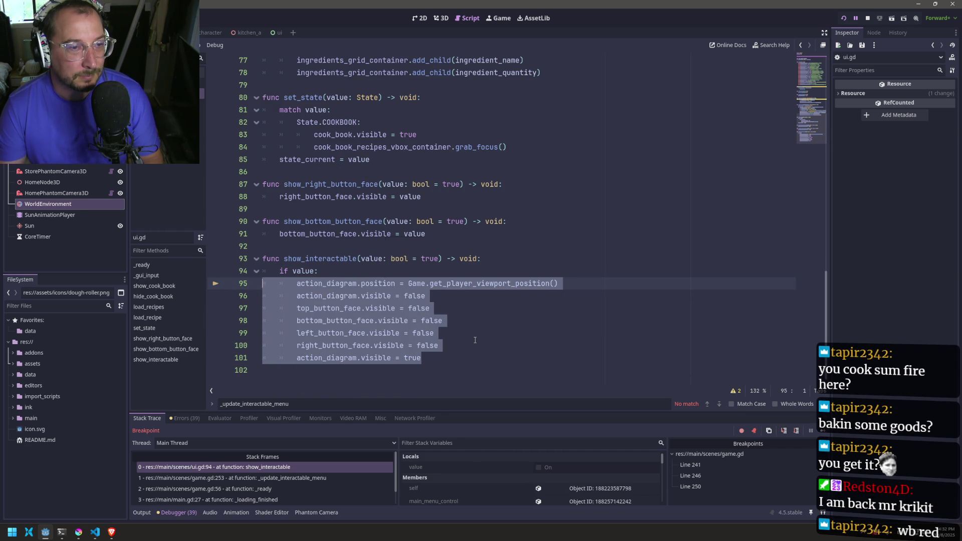
pyautogui.click(472, 371)
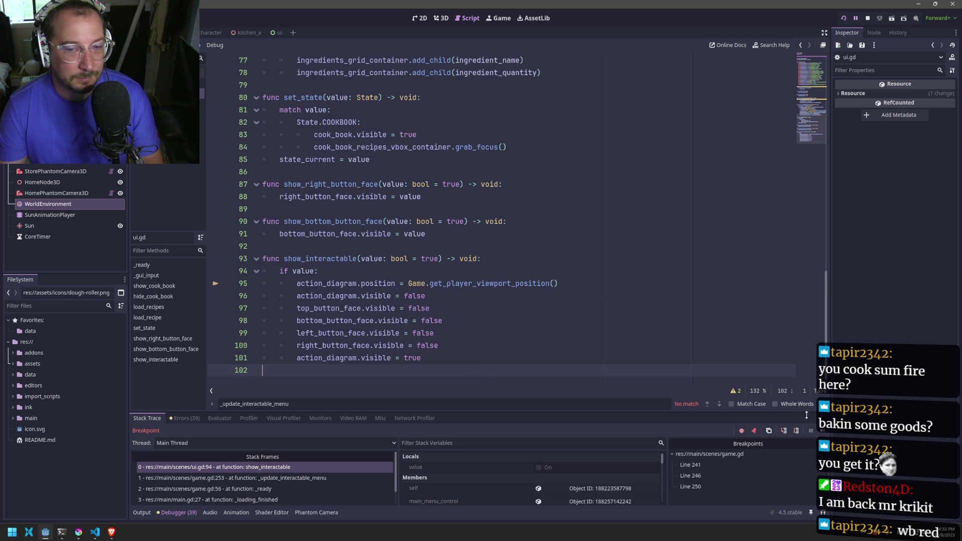
pyautogui.press('Escape')
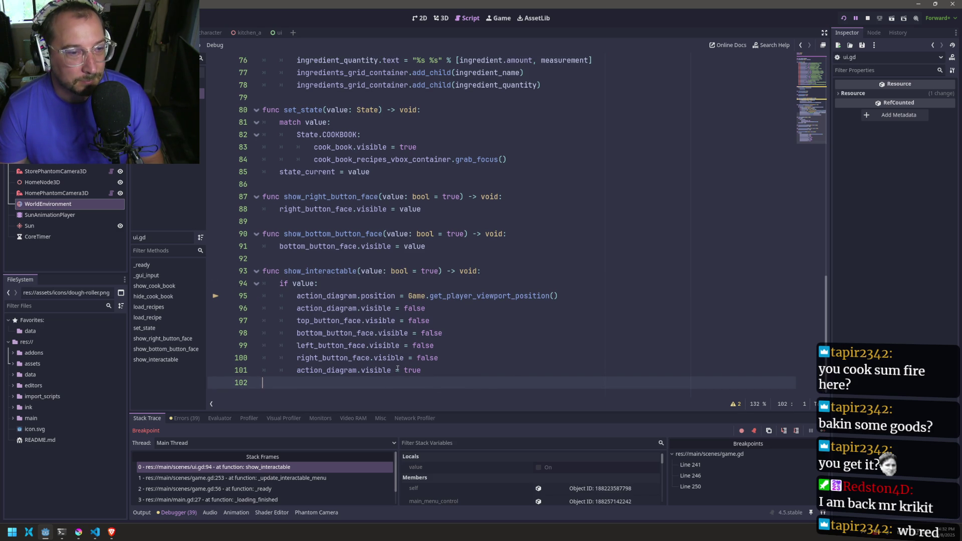
# - Delete the four button_face lines and the action_diagram.visible = false line, then save ui.gd
pyautogui.tripleClick(350, 357)
pyautogui.press('BackSpace')
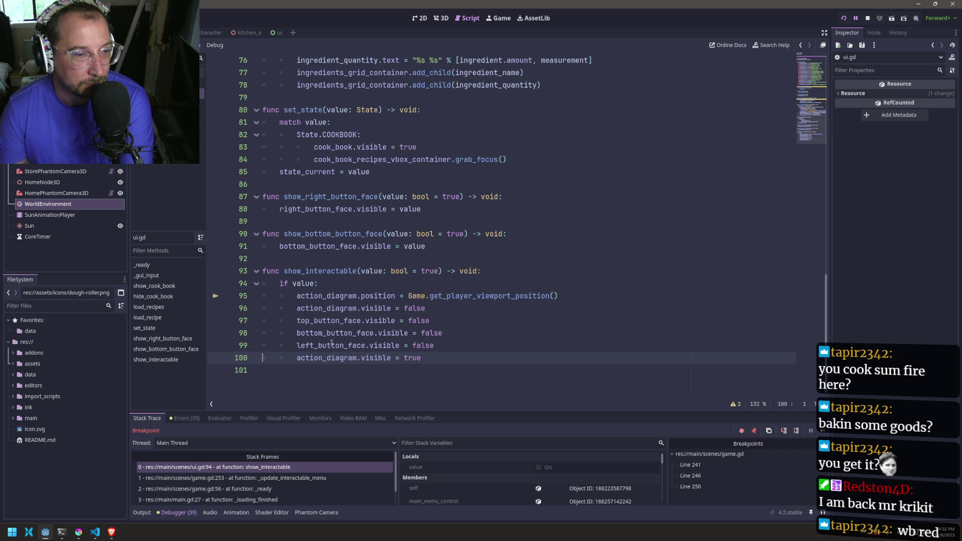
pyautogui.tripleClick(331, 345)
pyautogui.press('BackSpace')
pyautogui.tripleClick(324, 332)
pyautogui.press('BackSpace')
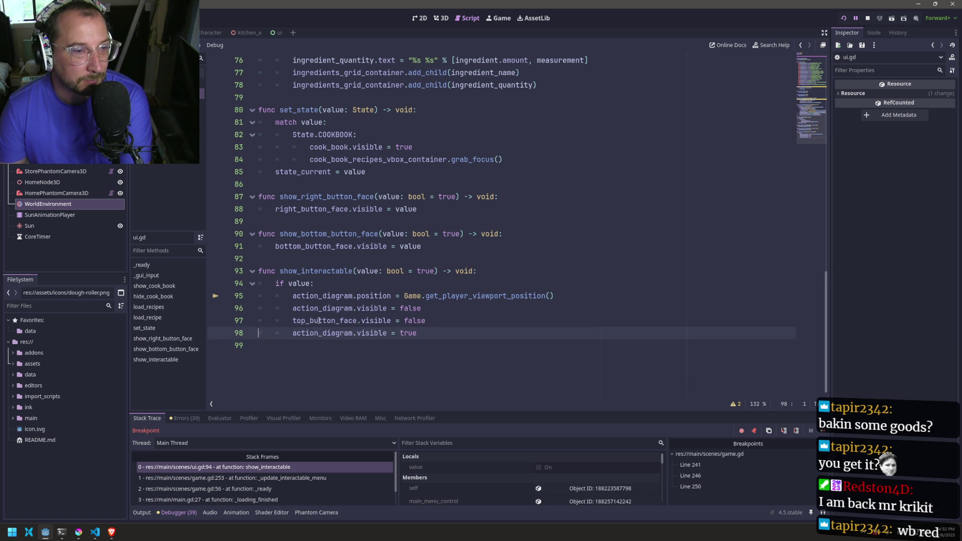
pyautogui.tripleClick(319, 321)
pyautogui.press('BackSpace')
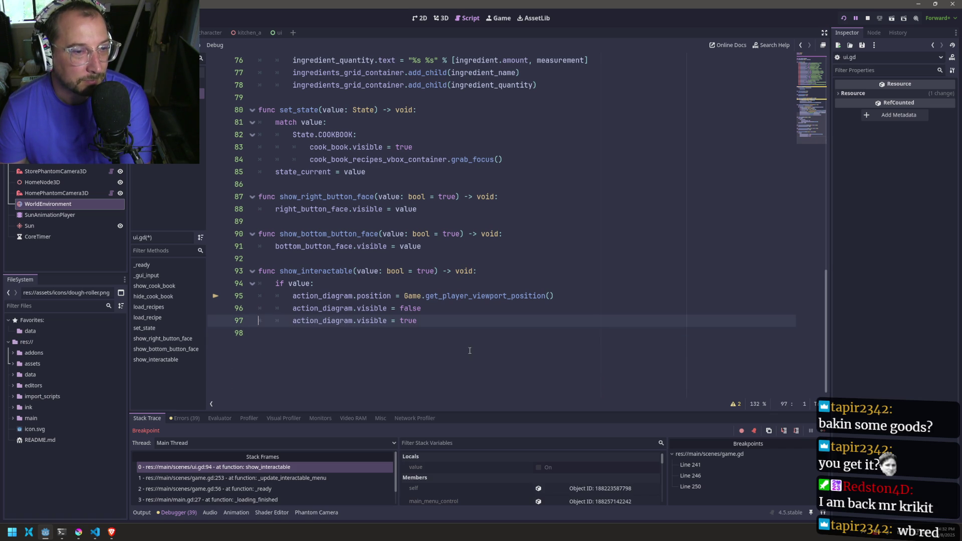
pyautogui.tripleClick(339, 310)
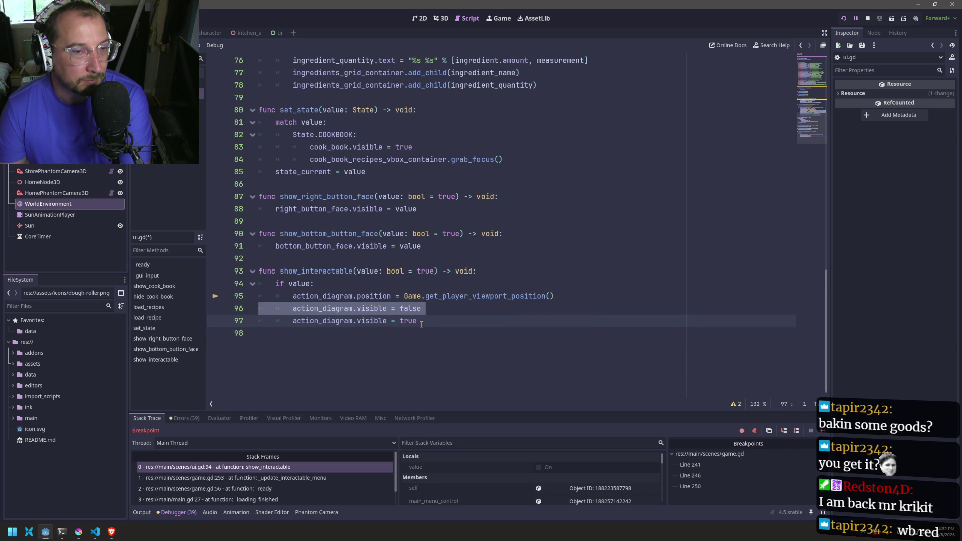
pyautogui.press('BackSpace')
pyautogui.hotkey('ctrl', 's')
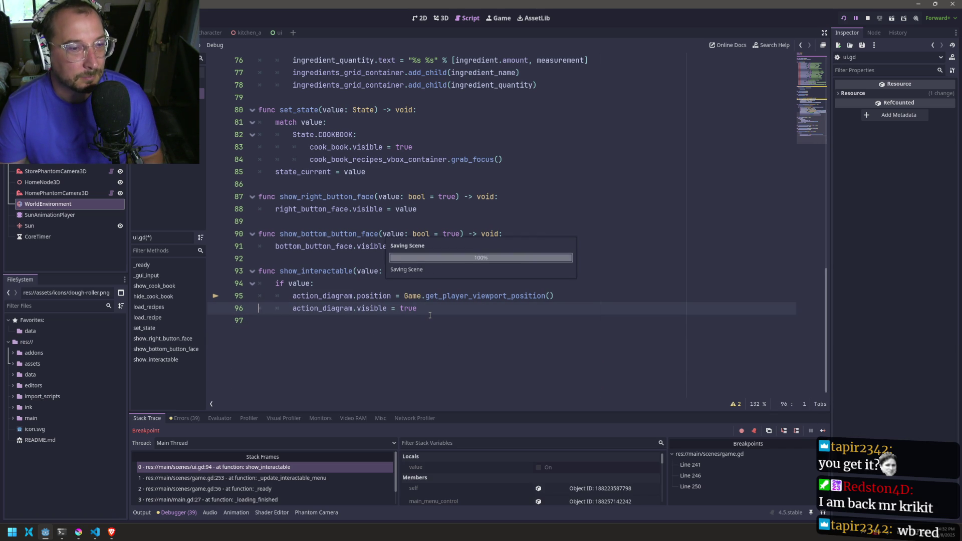
# - Set action_diagram.visible = value, remove the if value: line, dedent the body, and relaunch
pyautogui.click(375, 270)
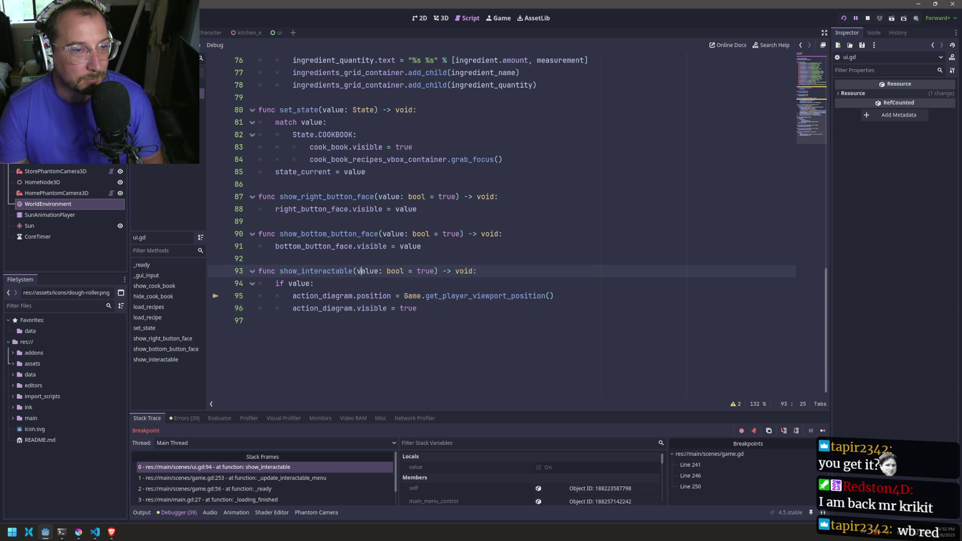
pyautogui.doubleClick(408, 307)
pyautogui.write('value')
pyautogui.tripleClick(350, 283)
pyautogui.press('BackSpace')
pyautogui.keyDown('shift'); pyautogui.click(441, 296); pyautogui.keyUp('shift')
pyautogui.hotkey('shift', 'Tab')
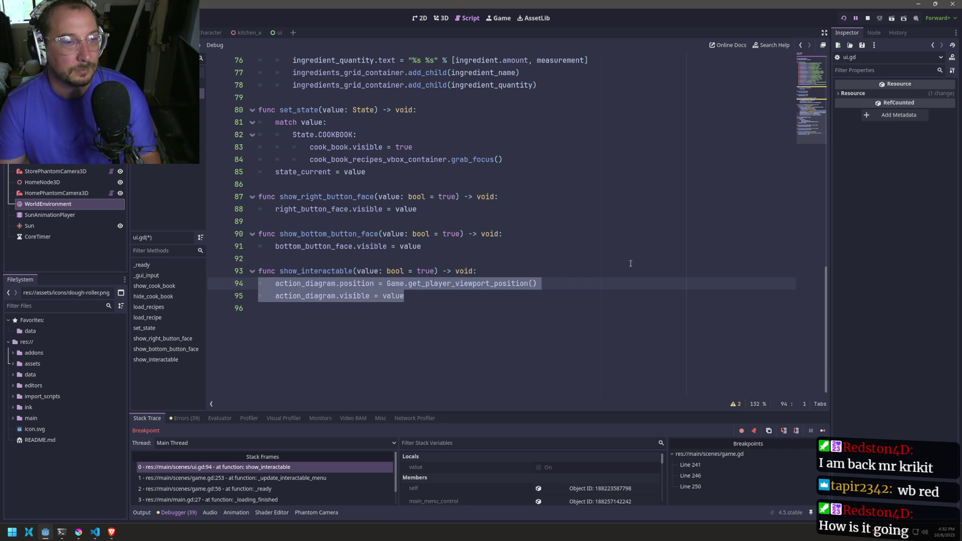
pyautogui.press('F5')
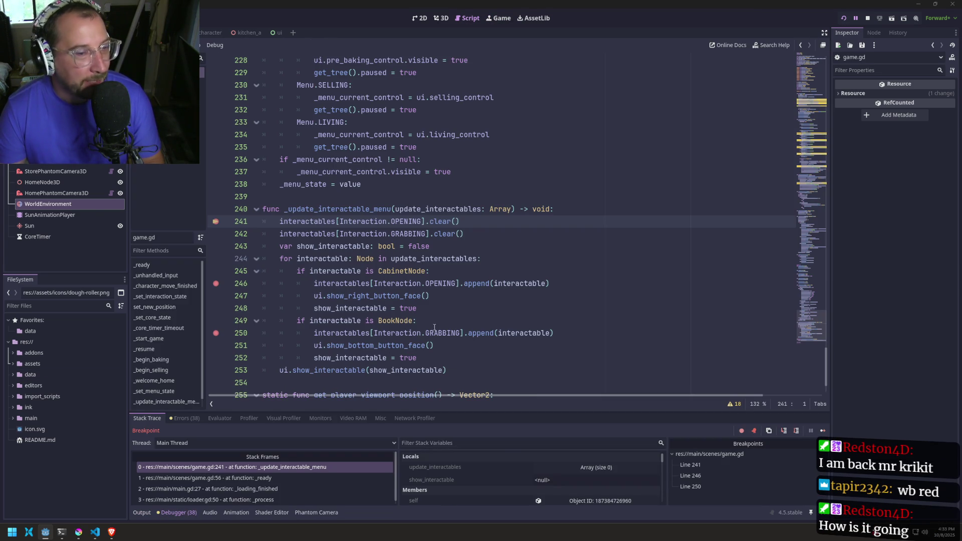
# - Clear the breakpoints on lines 241, 250 and 246, resuming the game into the kitchen
pyautogui.click(216, 221)
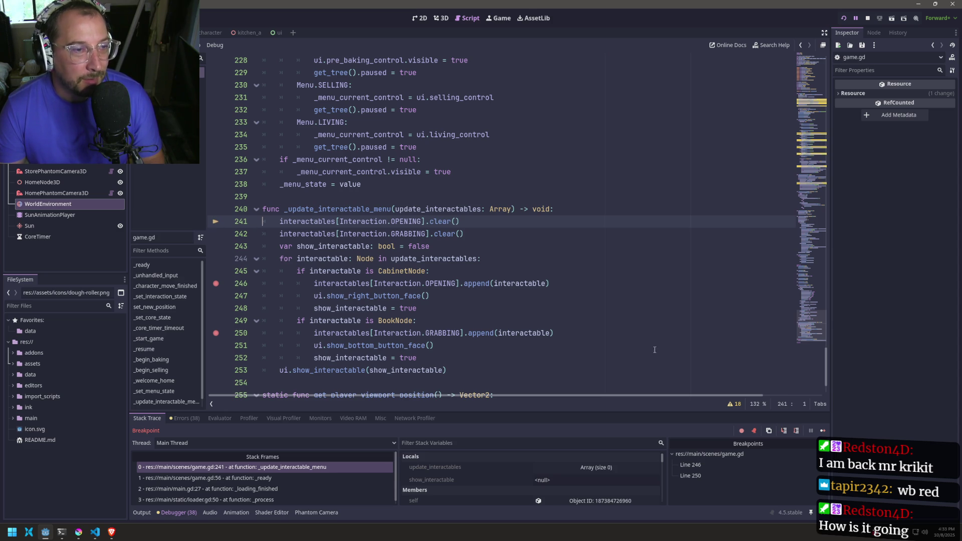
pyautogui.click(823, 430)
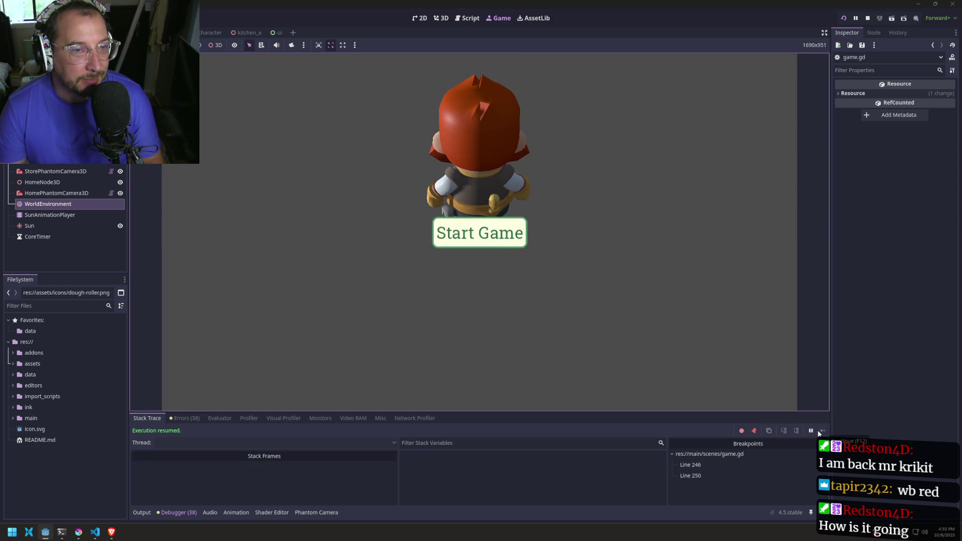
pyautogui.click(472, 243)
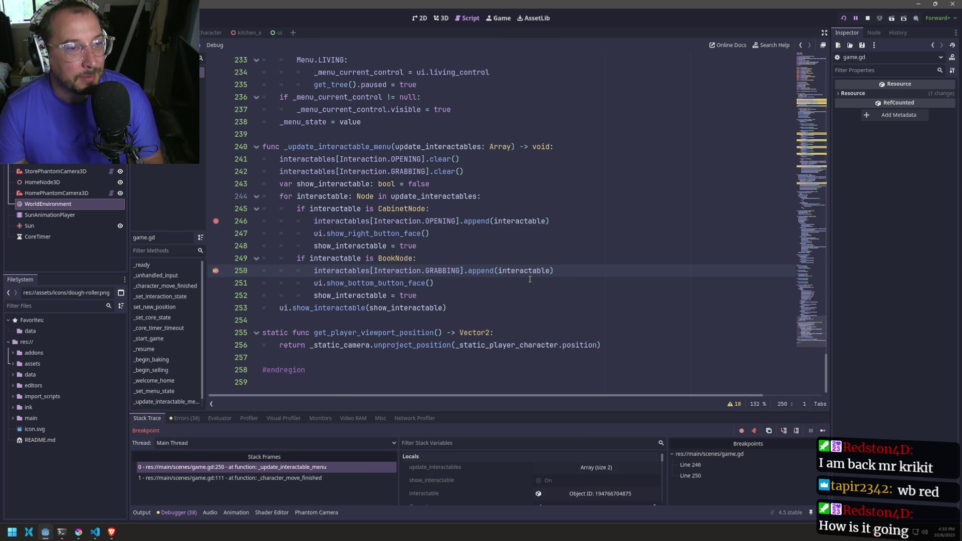
pyautogui.click(216, 271)
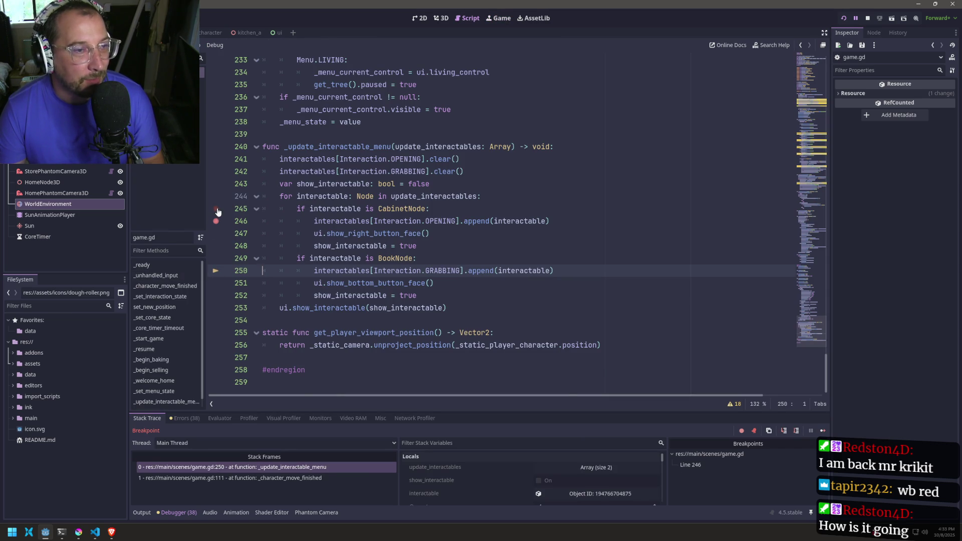
pyautogui.click(216, 221)
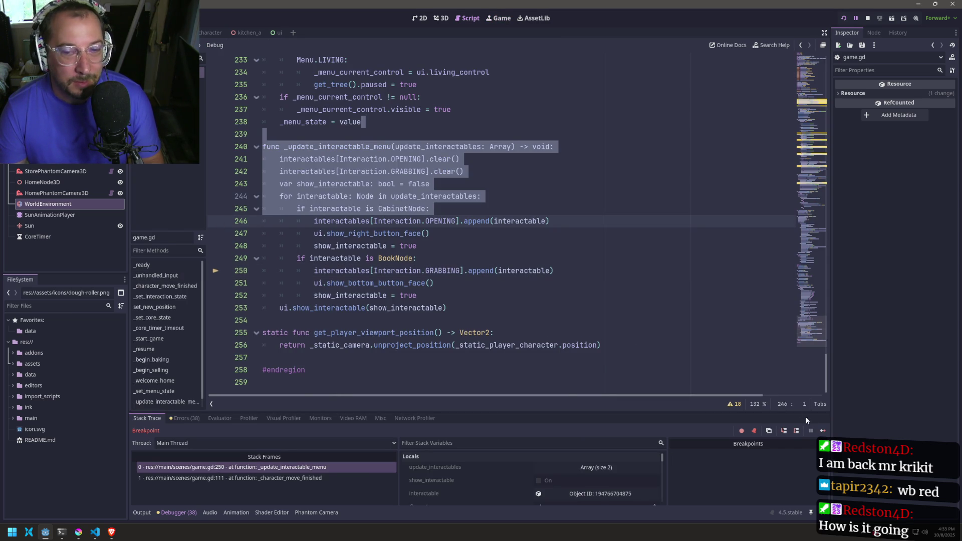
pyautogui.click(822, 430)
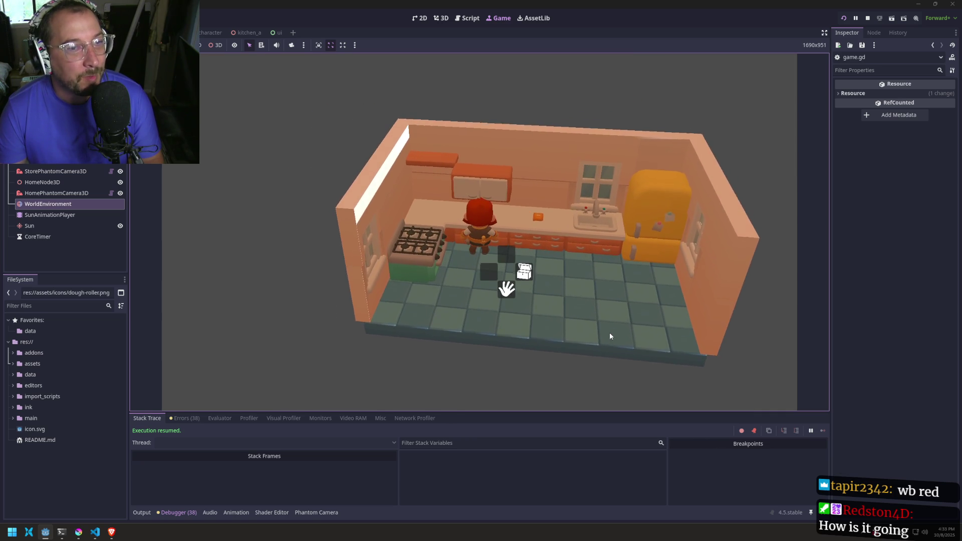
pyautogui.click(467, 19)
pyautogui.click(490, 256)
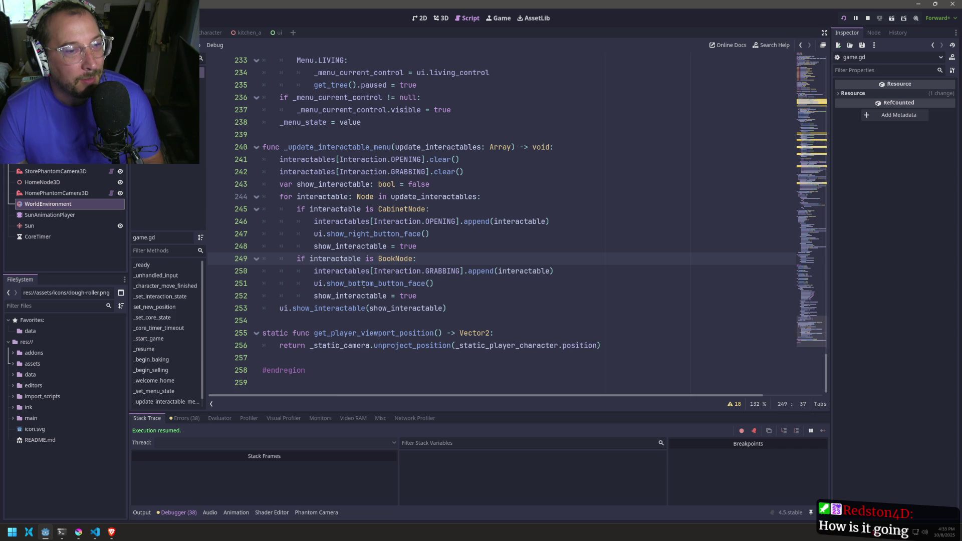
# - Copy the ui.show_right_button_face() call and paste it on a new line after the clear calls
pyautogui.doubleClick(364, 284)
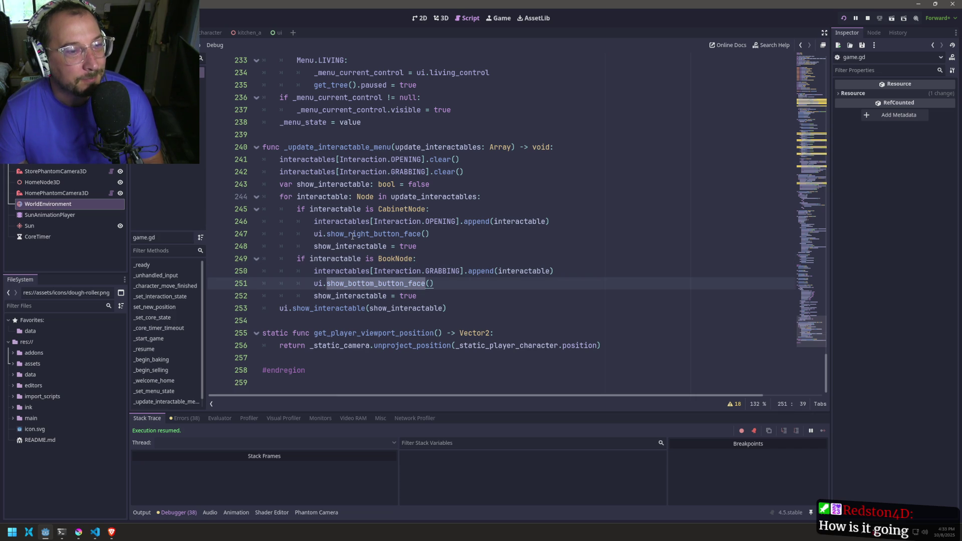
pyautogui.moveTo(353, 237)
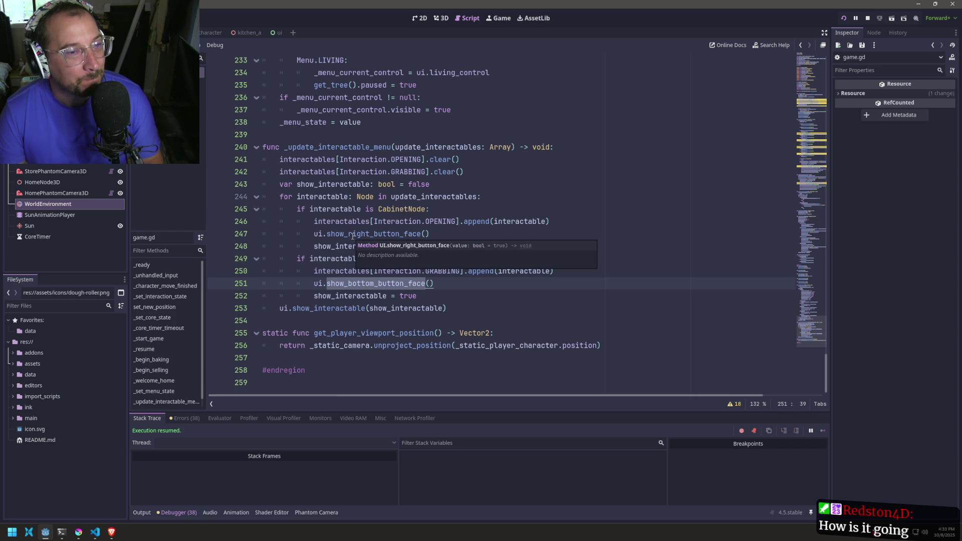
pyautogui.click(352, 233)
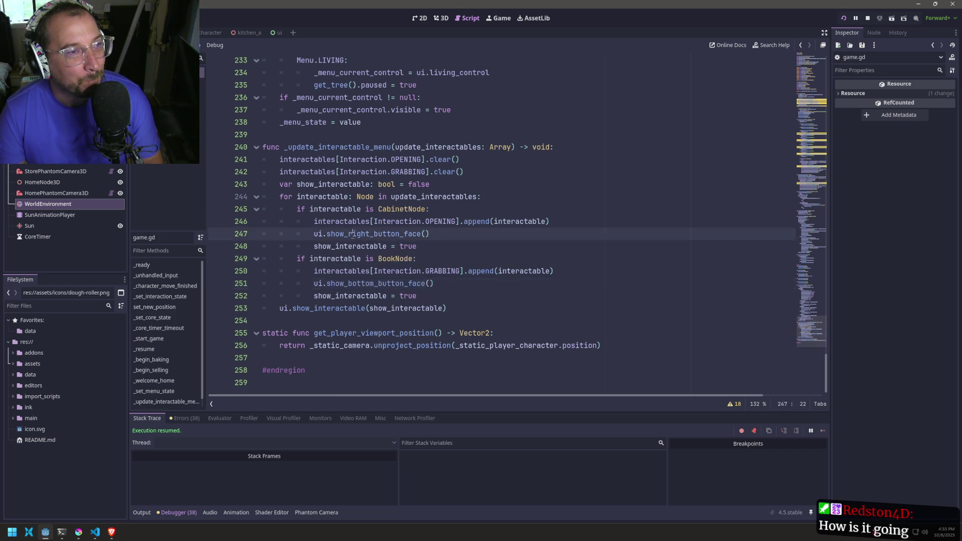
pyautogui.moveTo(352, 234)
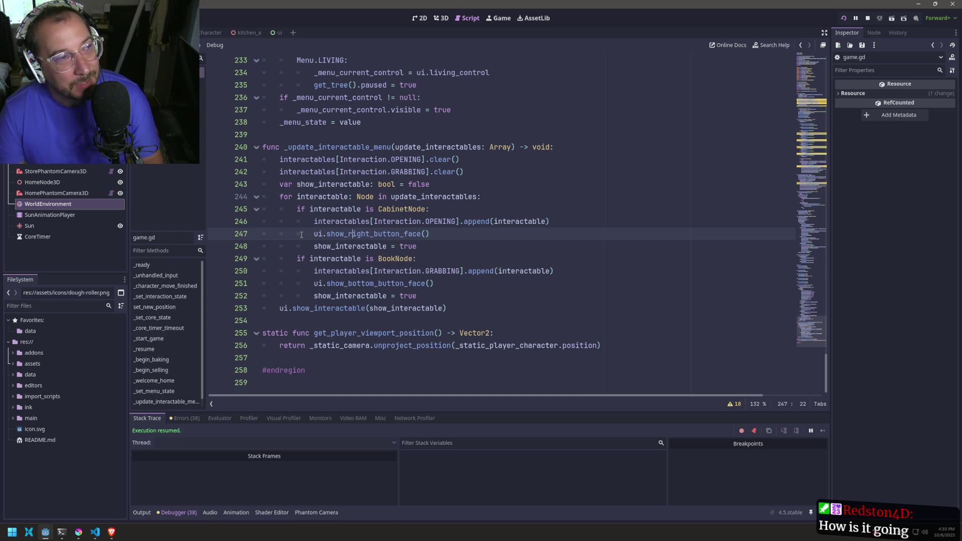
pyautogui.moveTo(322, 236)
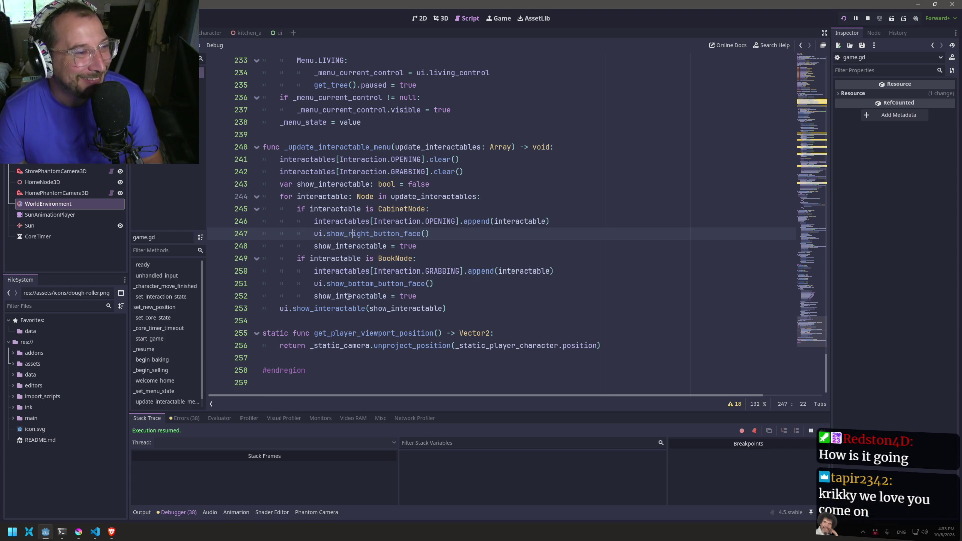
pyautogui.moveTo(314, 234); pyautogui.dragTo(437, 230)
pyautogui.hotkey('ctrl', 'c')
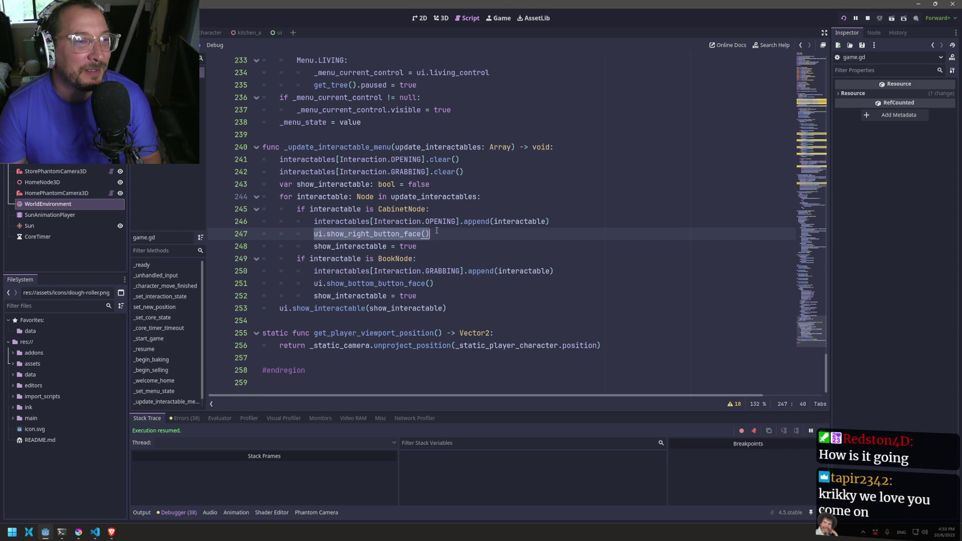
pyautogui.click(470, 184)
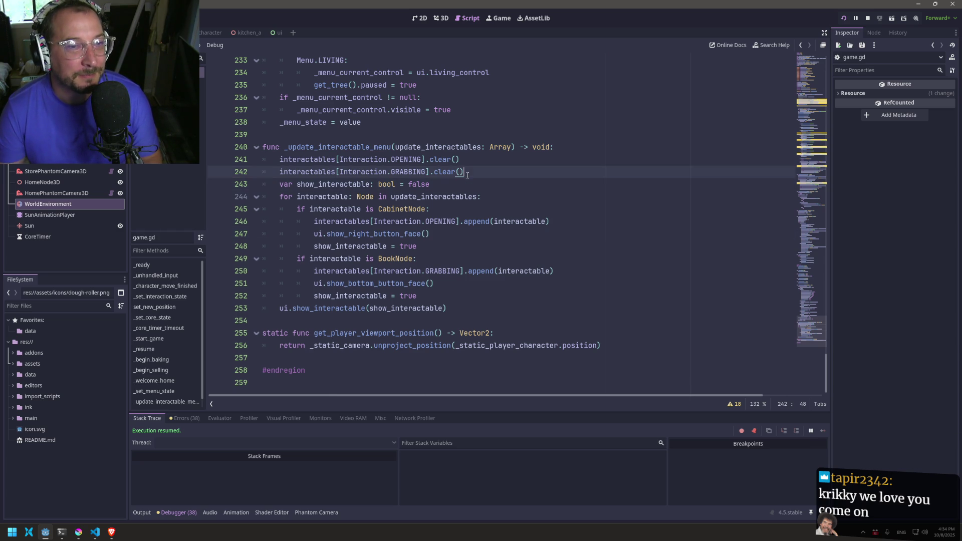
pyautogui.click(472, 175)
pyautogui.press('Return')
pyautogui.hotkey('ctrl', 'v')
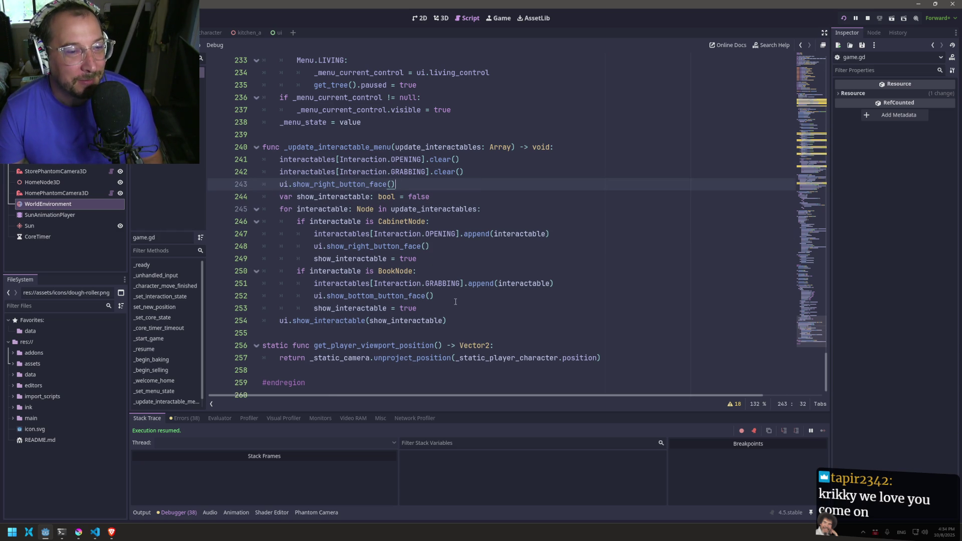
# - Add ui.show_bottom_button_face(false) below it, change the right call's argument to false, and relaunch
pyautogui.moveTo(457, 301); pyautogui.dragTo(329, 299)
pyautogui.click(395, 172)
pyautogui.press('Down')
pyautogui.press('End')
pyautogui.press('Return')
pyautogui.write('ui.show_bottom_button_face(fa')
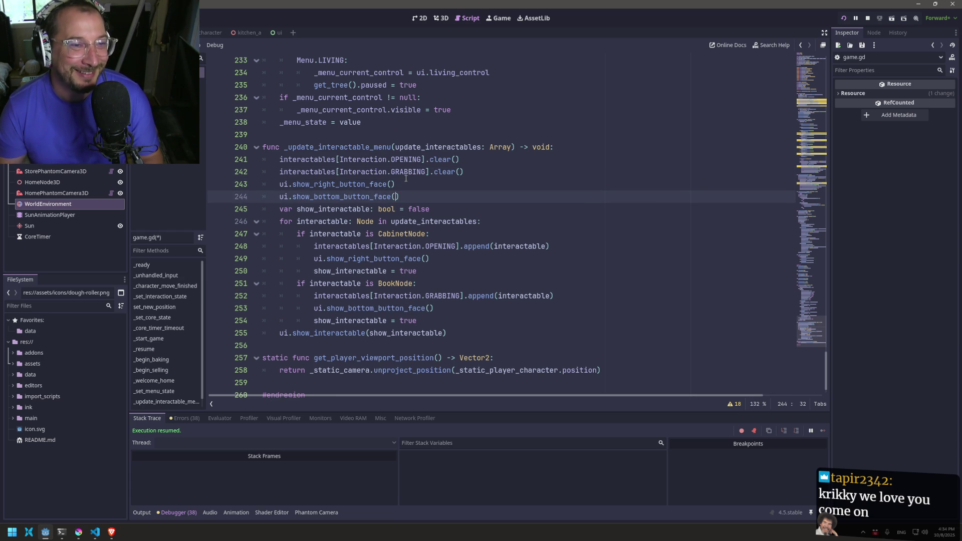
pyautogui.write('lse')
pyautogui.click(405, 179)
pyautogui.press('Left')
pyautogui.write('fl')
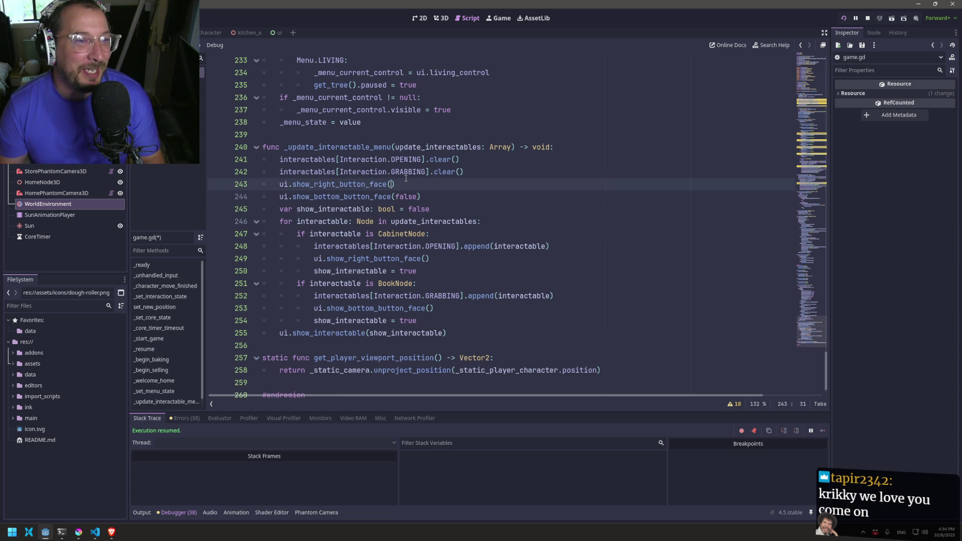
pyautogui.press('BackSpace')
pyautogui.write('als')
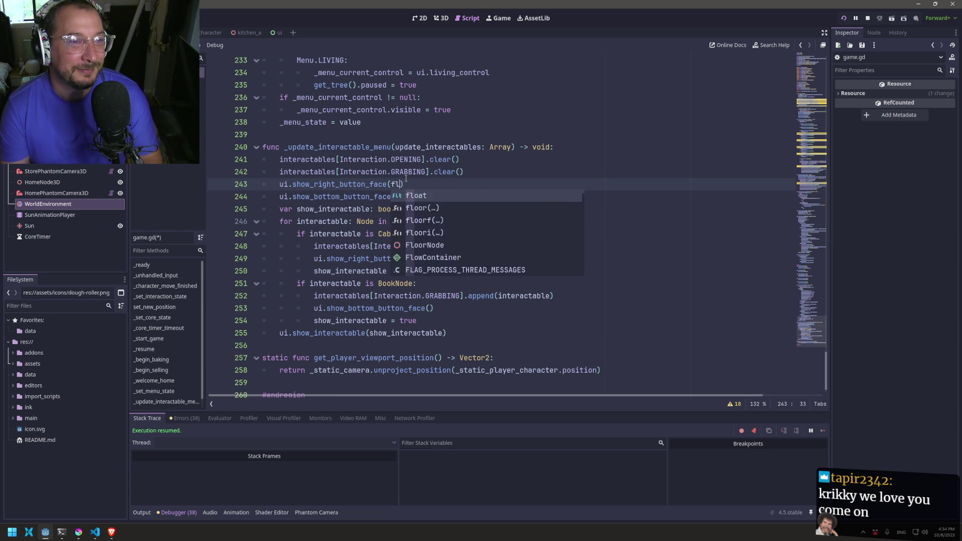
pyautogui.write('e')
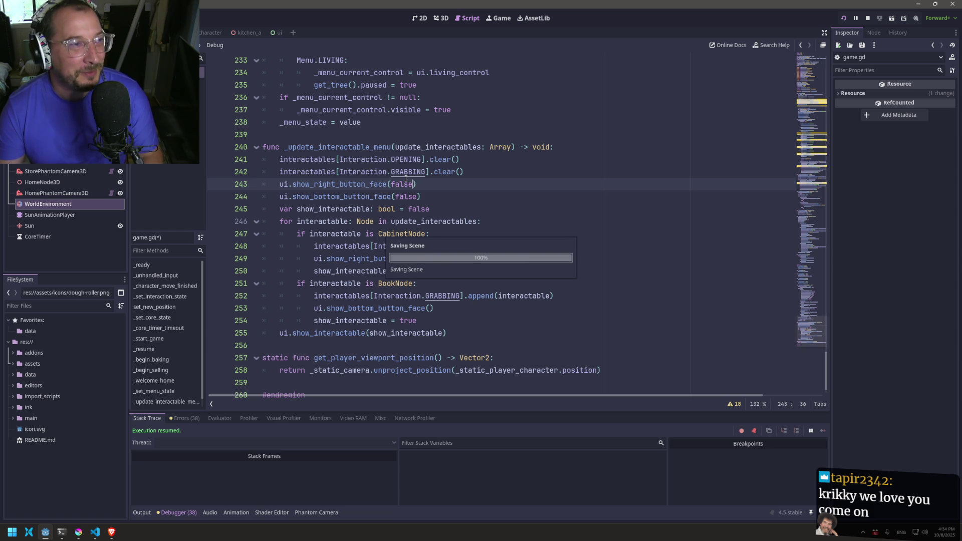
pyautogui.click(499, 18)
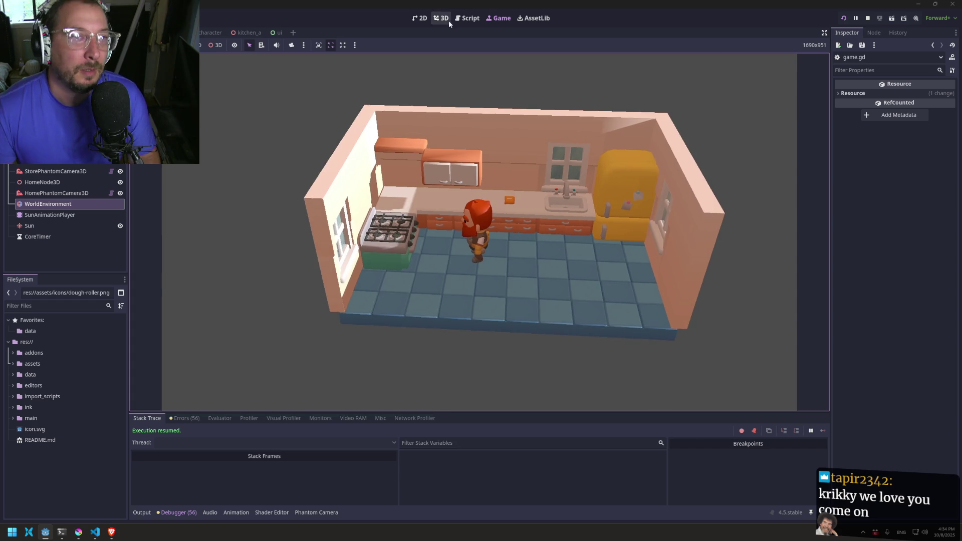
# - Glance at the 3D view, return to game.gd, and stop the running game
pyautogui.click(449, 20)
pyautogui.click(468, 19)
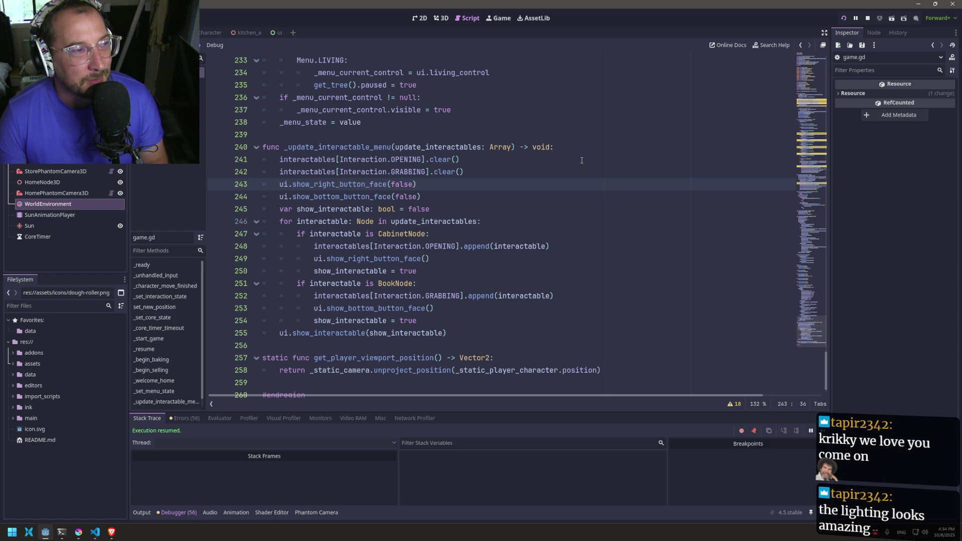
pyautogui.click(867, 18)
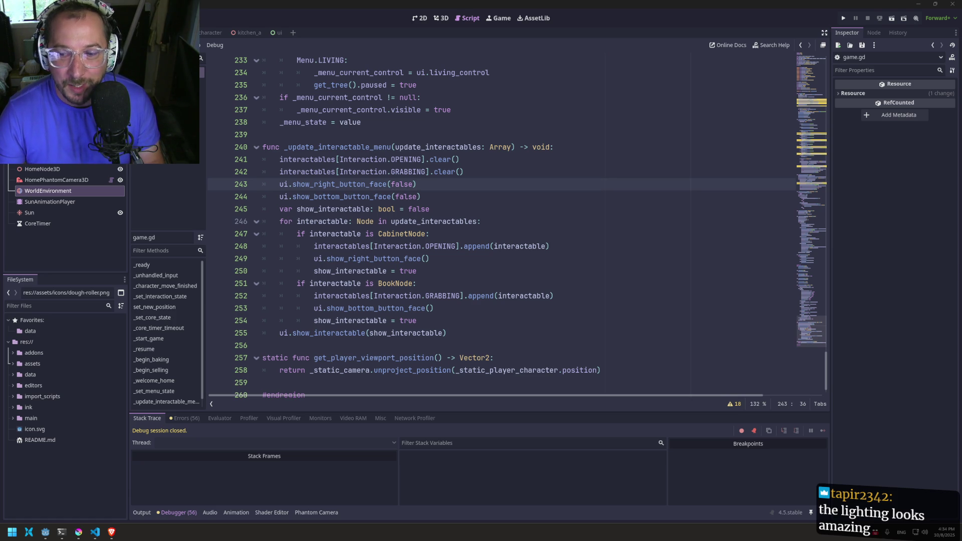
# - Delete the blank line 259 above #endregion, then select the whole _update_interactable_menu function
pyautogui.hotkey('alt', 'Tab')
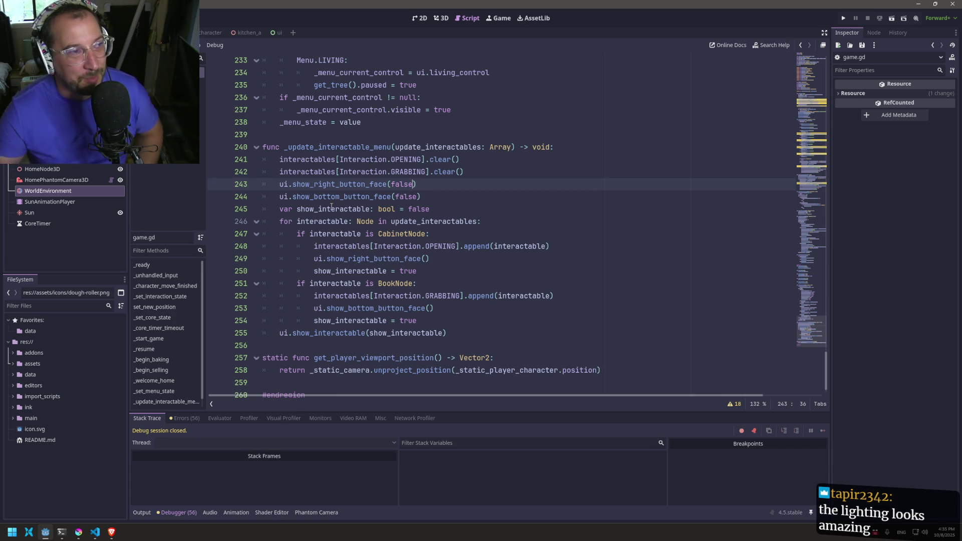
pyautogui.doubleClick(346, 185)
pyautogui.scroll(-1, 384, 207)
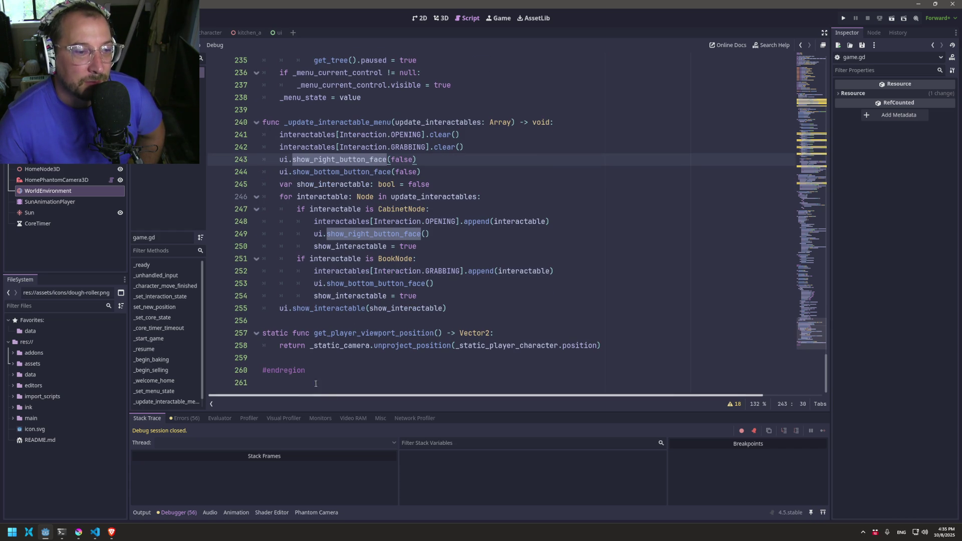
pyautogui.click(329, 352)
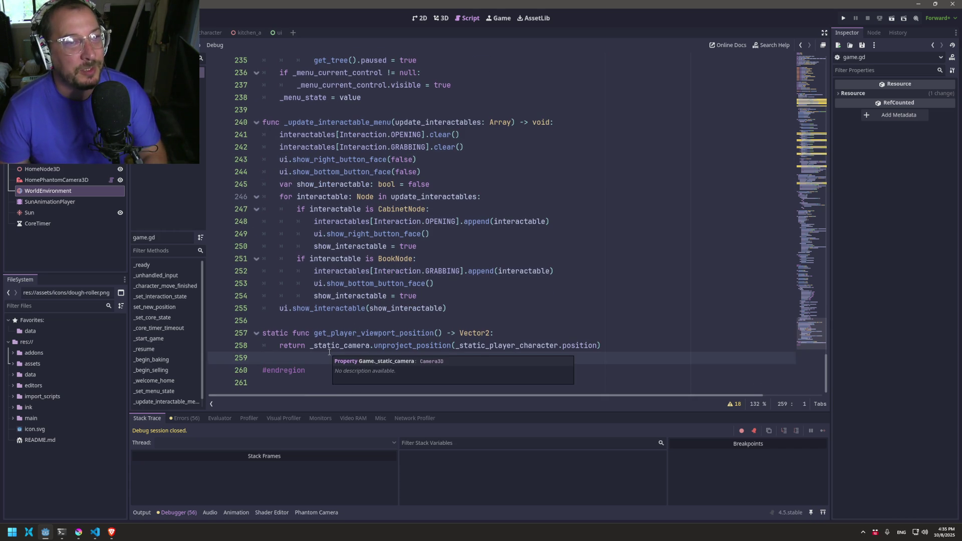
pyautogui.press('BackSpace')
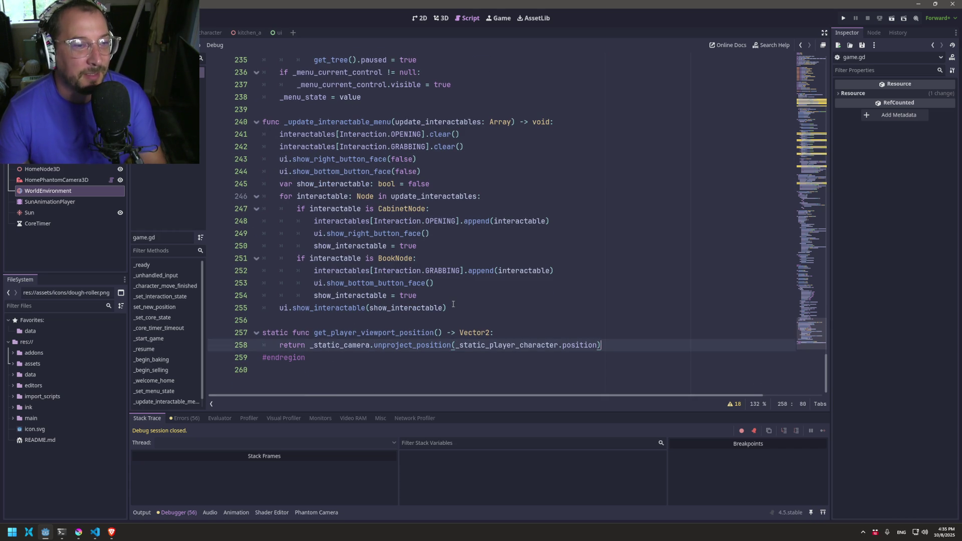
pyautogui.moveTo(453, 304); pyautogui.dragTo(262, 122)
pyautogui.hotkey('ctrl', 'c')
# - Delete the selected function and the leftover blank lines after _menu_state
pyautogui.press('BackSpace')
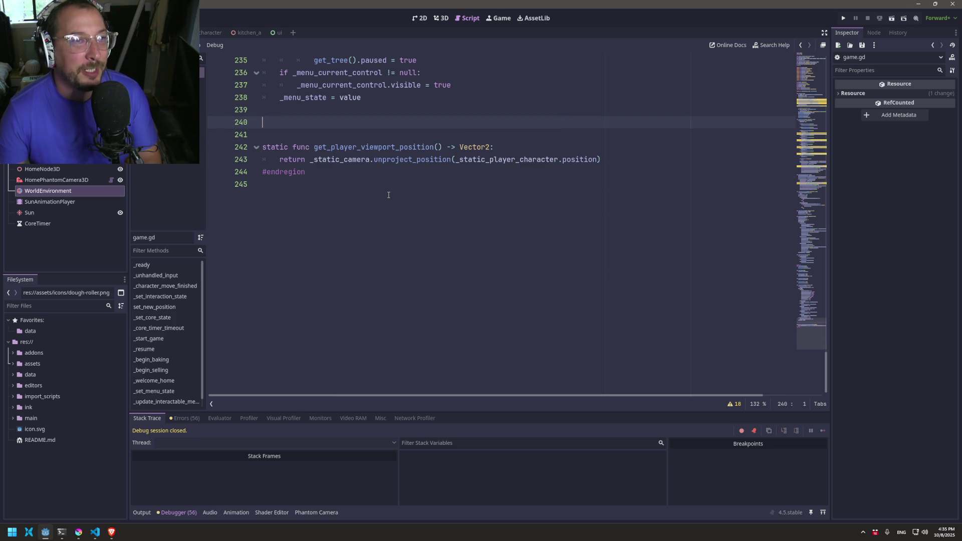
pyautogui.press('BackSpace')
pyautogui.press('BackSpace')
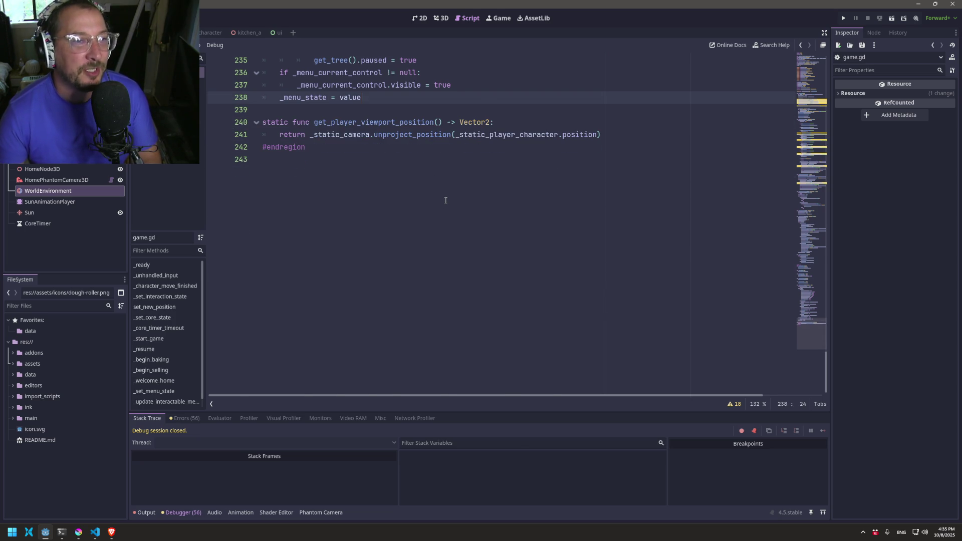
pyautogui.scroll(10, 445, 200)
pyautogui.scroll(-5, 445, 200)
pyautogui.scroll(7, 443, 200)
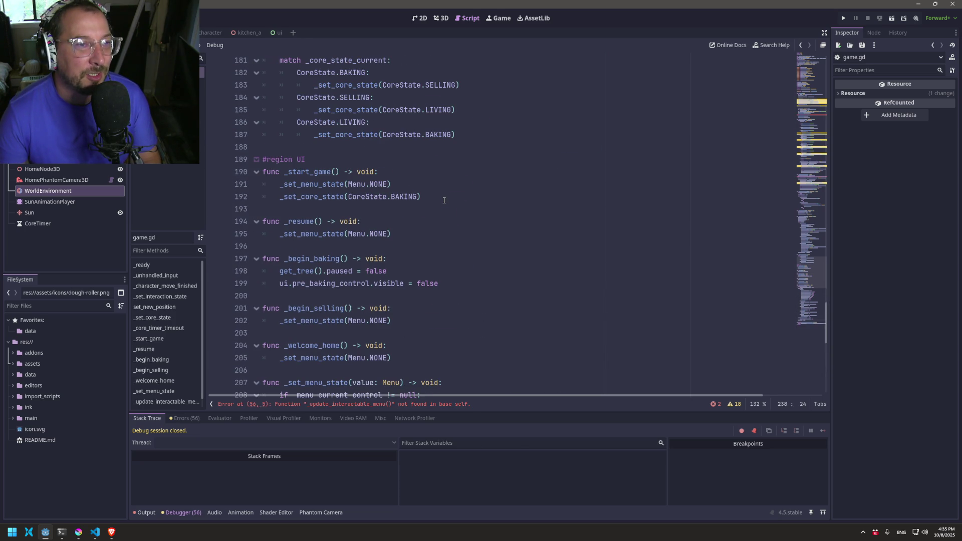
# - Paste _update_interactable_menu on the empty line just above #region UI
pyautogui.click(335, 150)
pyautogui.press('BackSpace')
pyautogui.press('Return')
pyautogui.press('Return')
pyautogui.hotkey('ctrl', 'v')
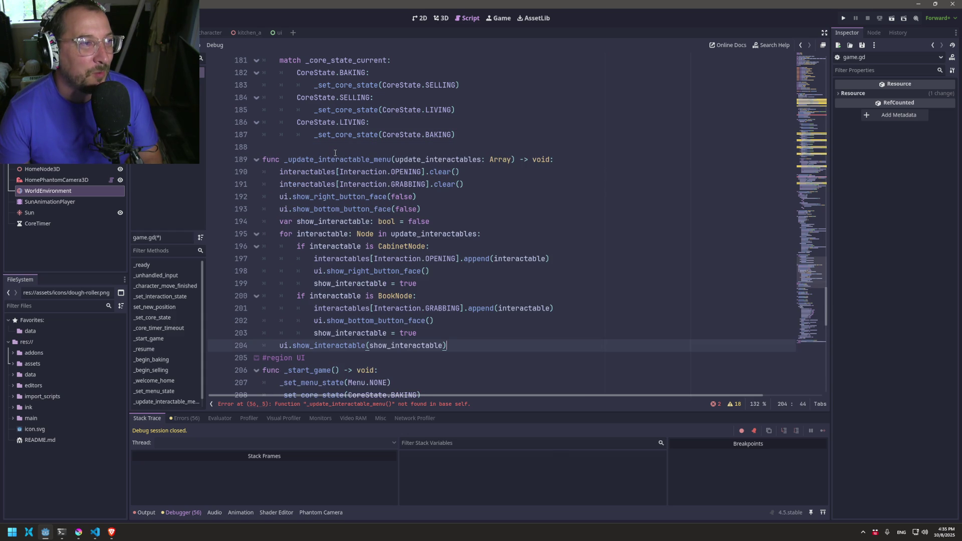
pyautogui.press('Return')
pyautogui.press('BackSpace')
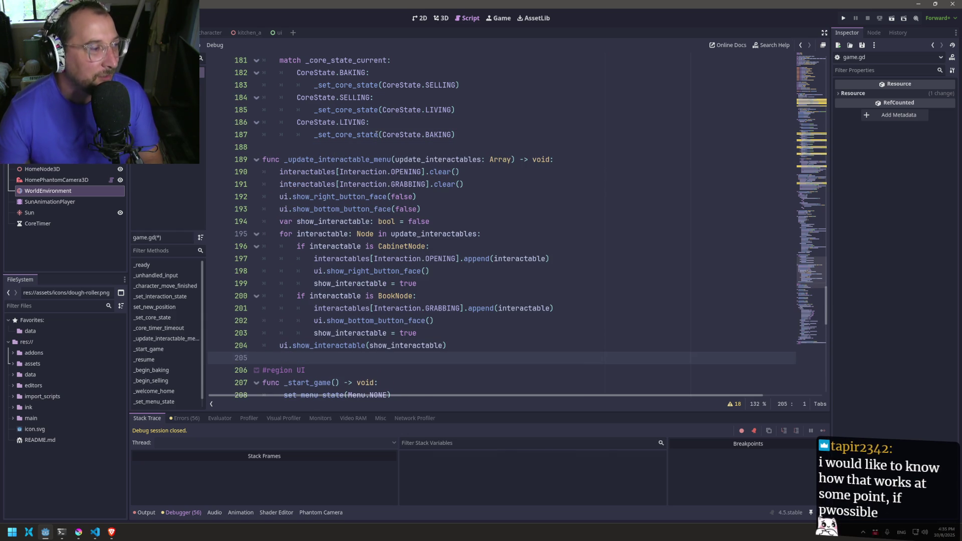
# - Cut get_player_viewport_position from the end of the UI region and save game.gd
pyautogui.scroll(-15, 377, 133)
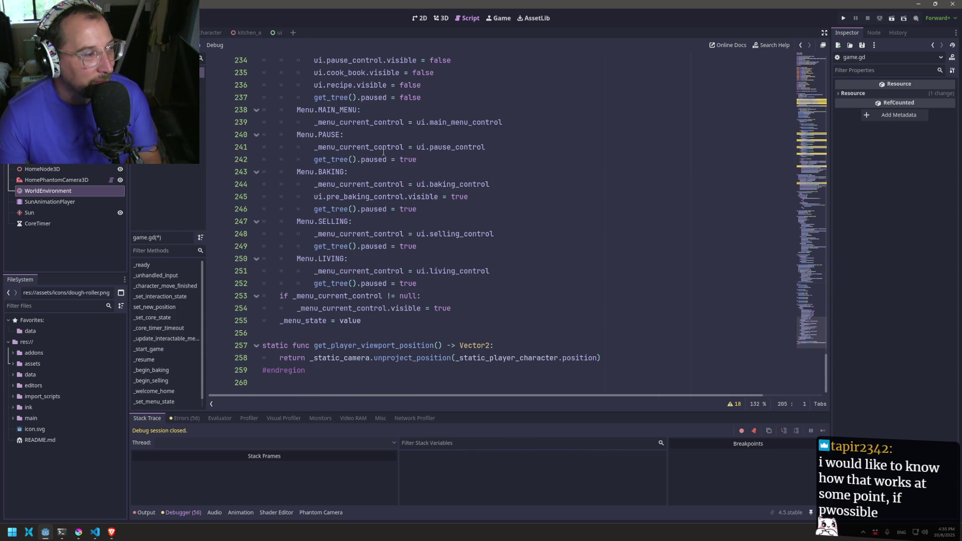
pyautogui.moveTo(608, 358); pyautogui.dragTo(271, 346)
pyautogui.press('BackSpace')
pyautogui.press('BackSpace')
pyautogui.press('BackSpace')
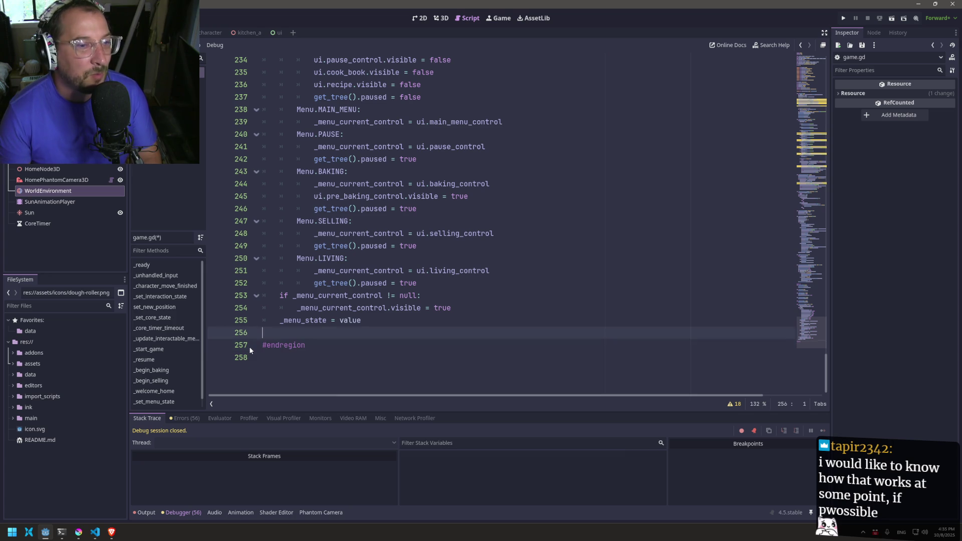
pyautogui.hotkey('ctrl', 's')
# - Paste get_player_viewport_position below _update_interactable_menu, save, and open WorldEnvironment's Ambient Light settings
pyautogui.scroll(13, 391, 274)
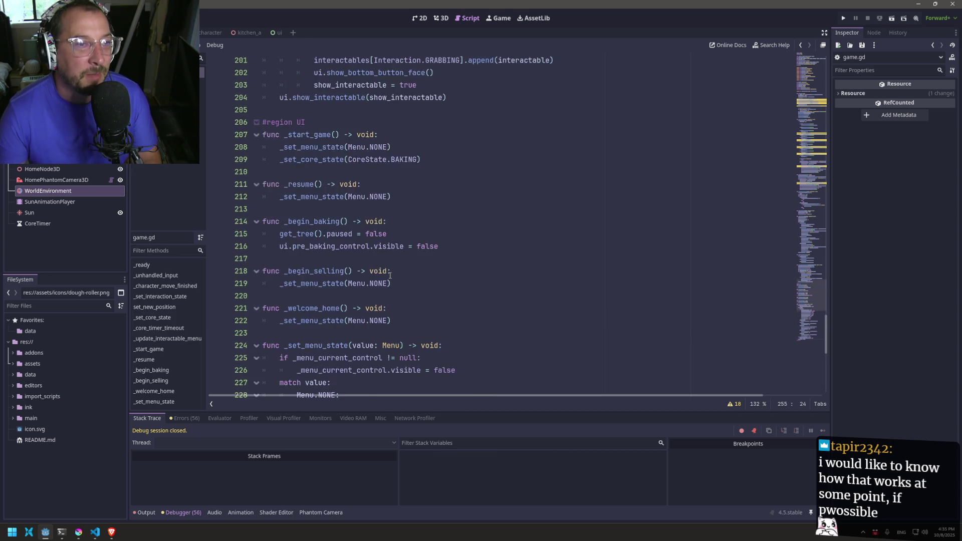
pyautogui.click(402, 263)
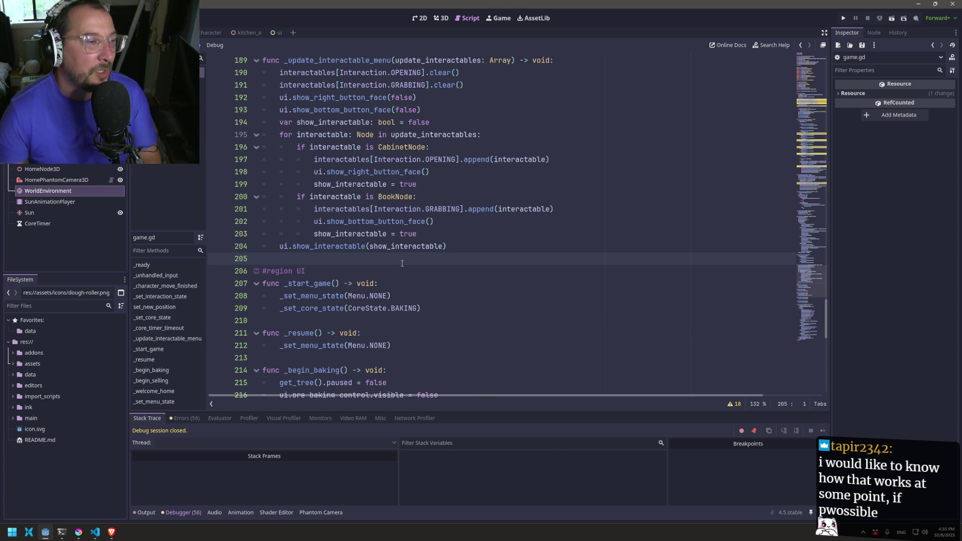
pyautogui.press('Return')
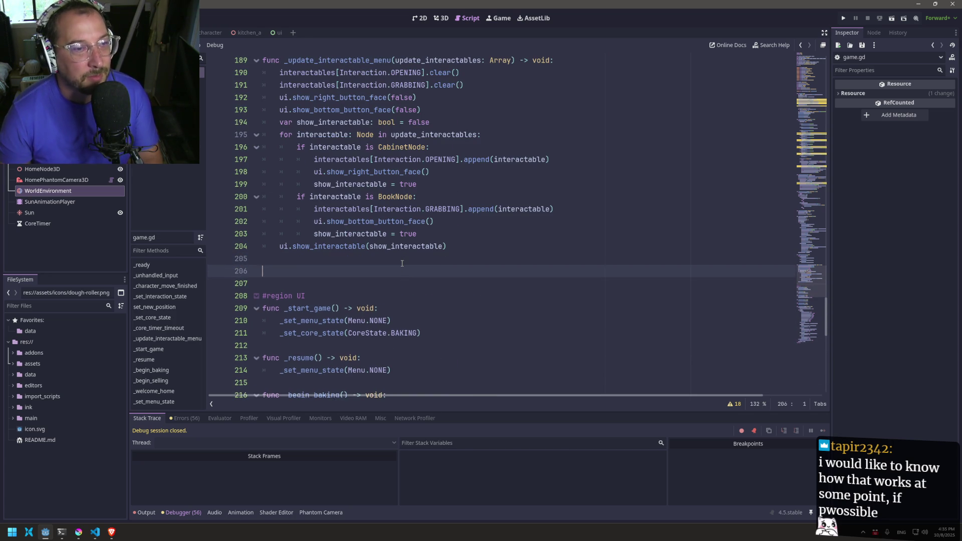
pyautogui.write('static func get_player_viewport_position() -> Vector2: \treturn _static_camera.unproject_position(_static_player_character.position)')
pyautogui.hotkey('ctrl', 's')
pyautogui.click(65, 191)
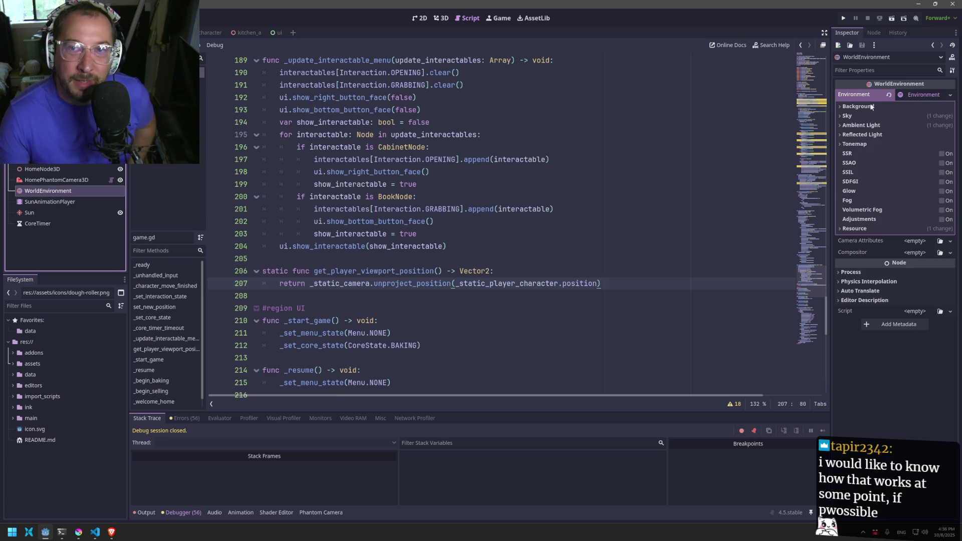
pyautogui.click(861, 125)
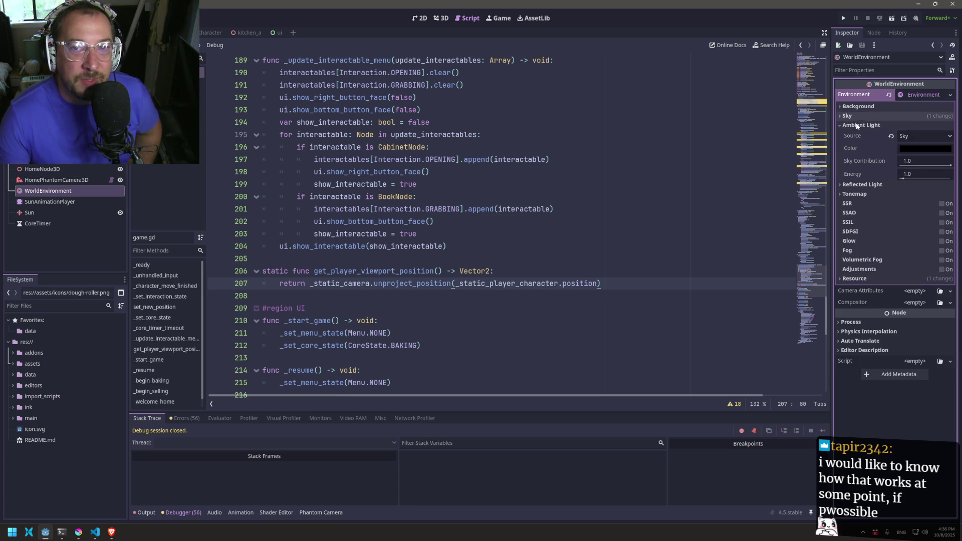
# - Expand WorldEnvironment's Sky and ProceduralSkyMaterial settings and widen the Inspector
pyautogui.moveTo(892, 144)
pyautogui.click(849, 117)
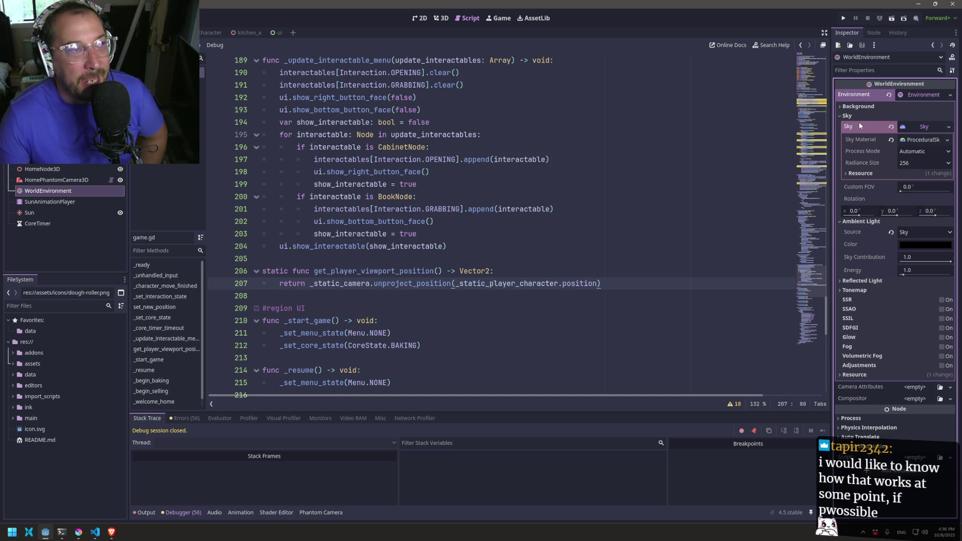
pyautogui.moveTo(859, 124)
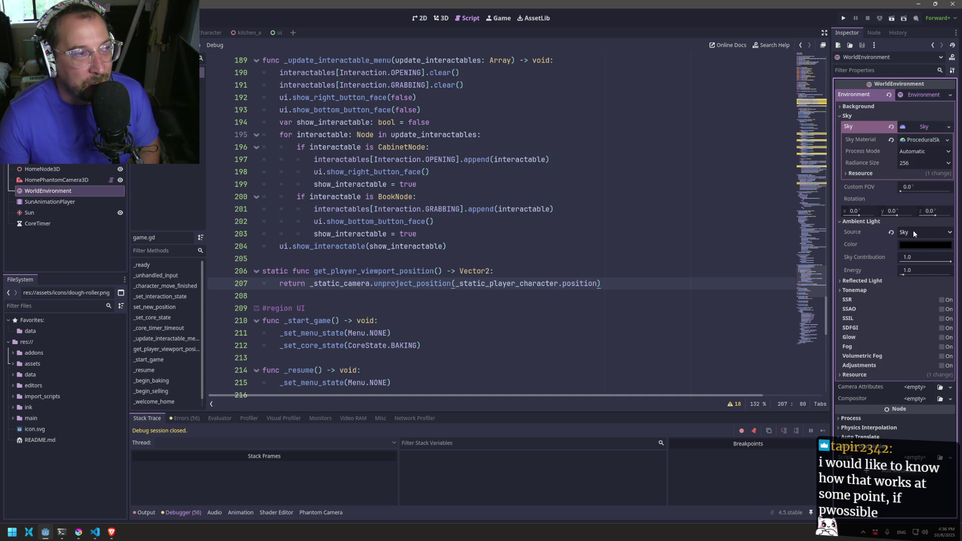
pyautogui.click(912, 141)
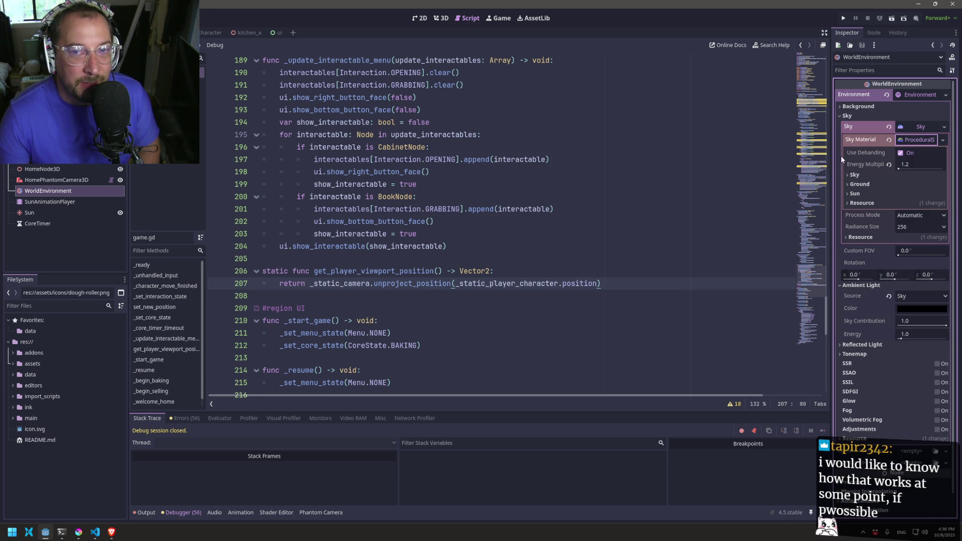
pyautogui.moveTo(824, 157); pyautogui.dragTo(712, 157)
# - Expand the sky material's Sky, Ground and Sun sections, then select SunAnimationPlayer
pyautogui.click(777, 175)
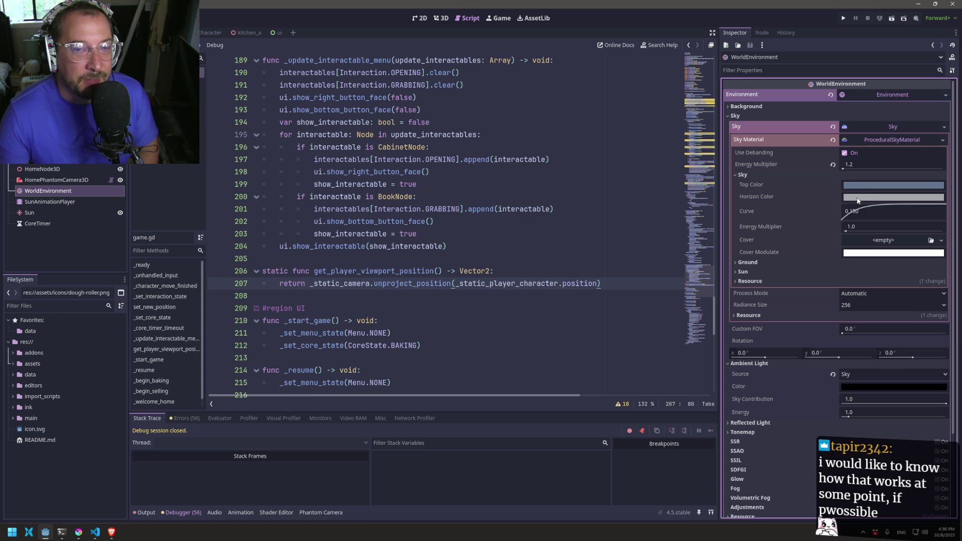
pyautogui.click(746, 262)
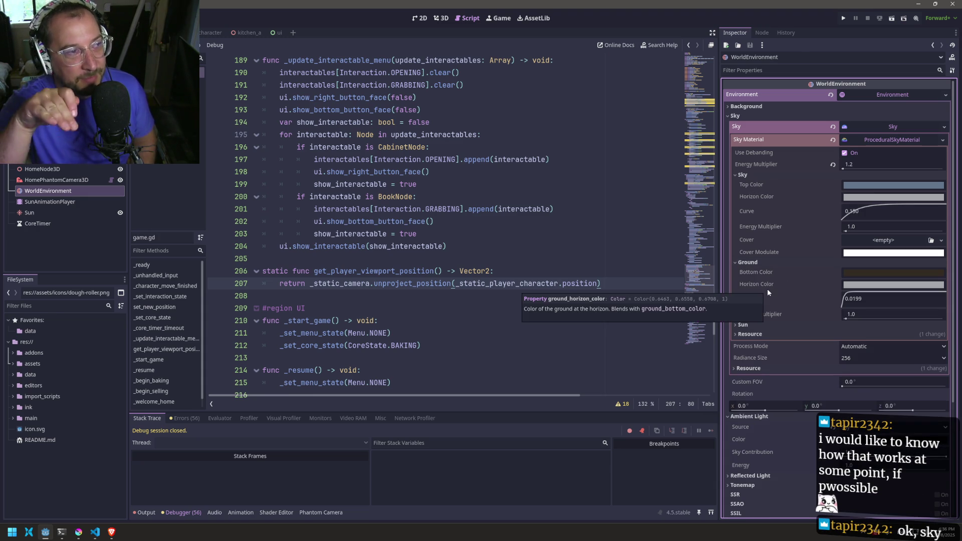
pyautogui.click(740, 326)
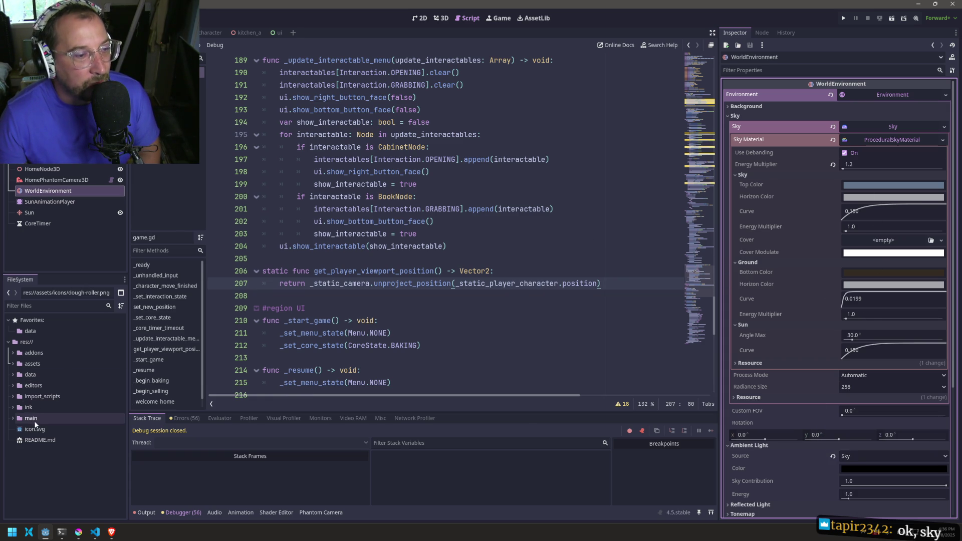
pyautogui.doubleClick(56, 203)
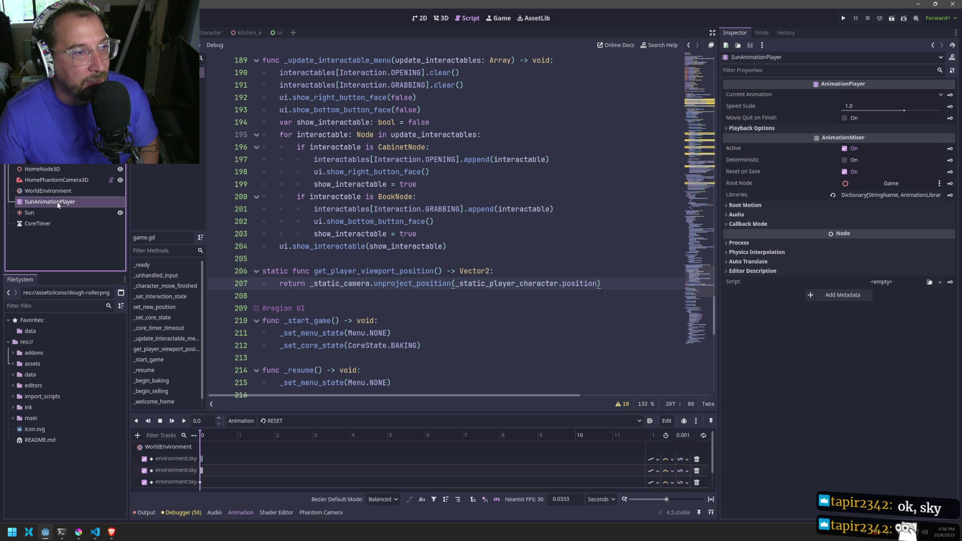
# - Switch to the 3D view with SunAnimationPlayer selected and orbit around the character
pyautogui.click(455, 18)
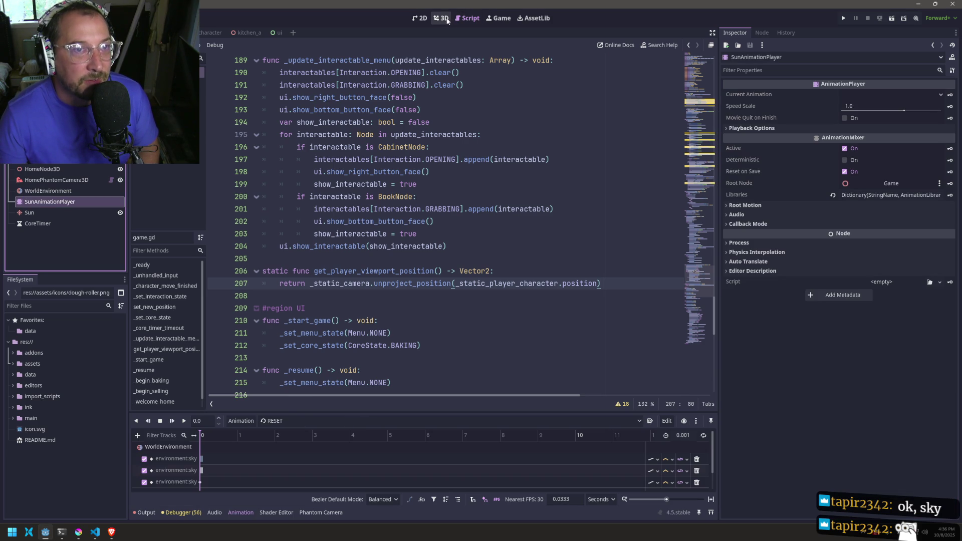
pyautogui.click(441, 18)
pyautogui.scroll(-10, 403, 151)
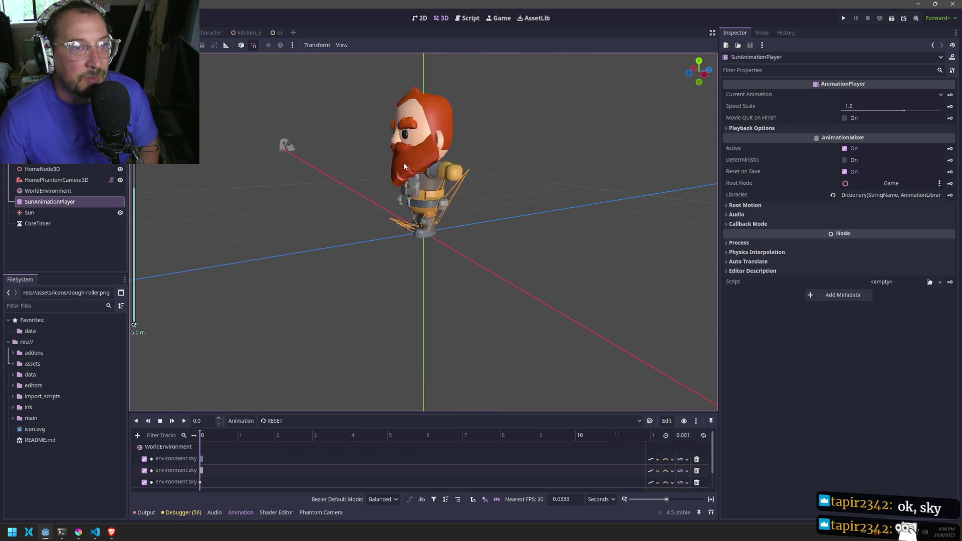
pyautogui.scroll(-8, 561, 230)
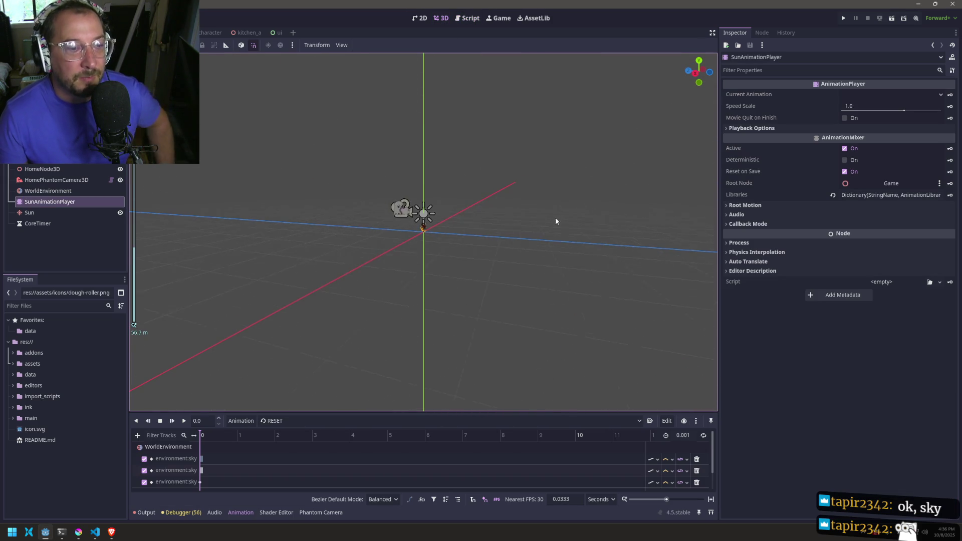
pyautogui.scroll(-10, 549, 227)
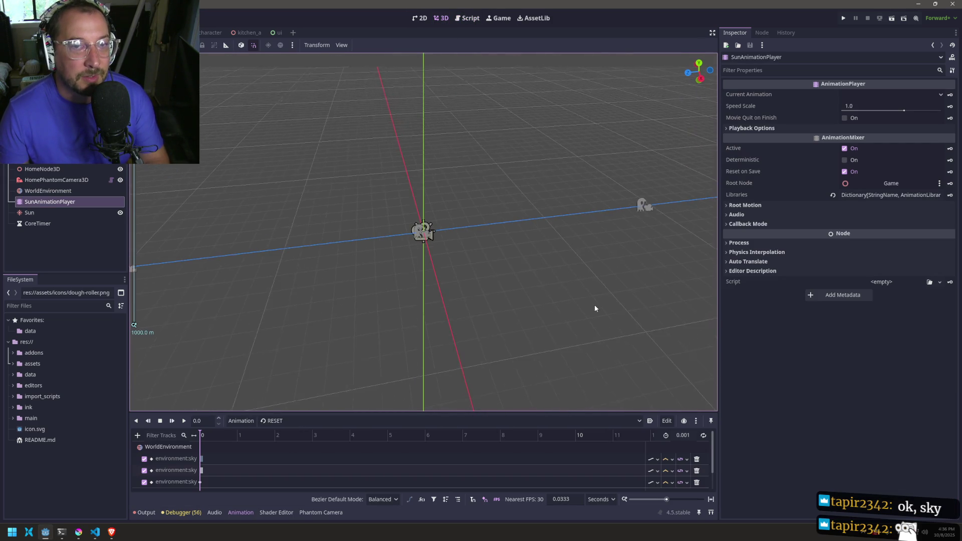
pyautogui.scroll(12, 443, 257)
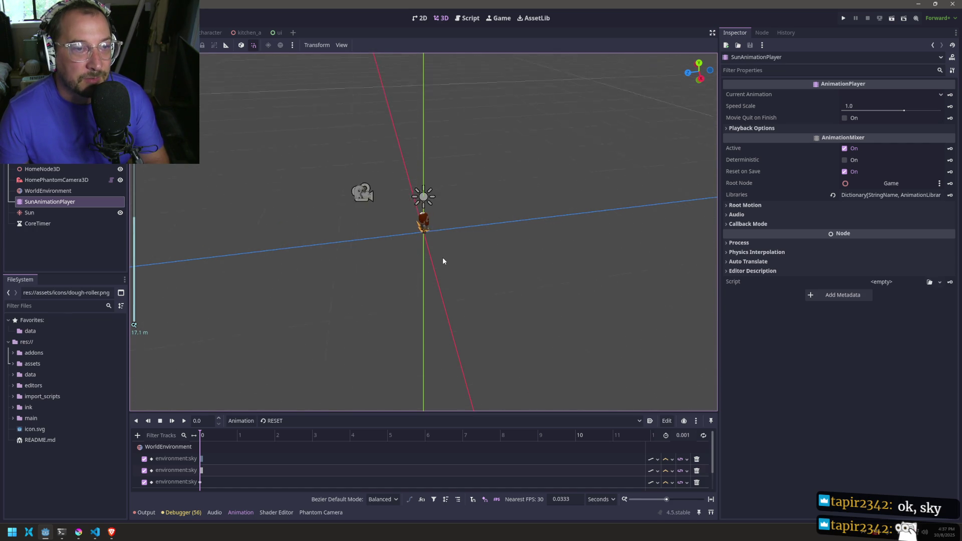
pyautogui.moveTo(454, 251)
pyautogui.mouseDown()
pyautogui.moveTo(356, 209)
pyautogui.moveTo(266, 402)
pyautogui.mouseUp()
pyautogui.scroll(2, 267, 402)
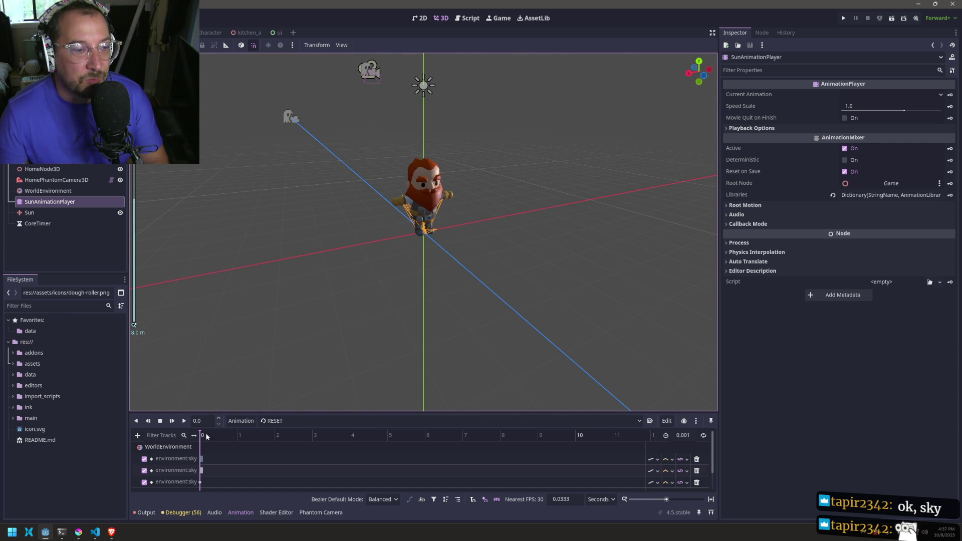
# - Load the sunrise animation and scrub its timeline to preview the lighting
pyautogui.click(283, 420)
pyautogui.click(280, 443)
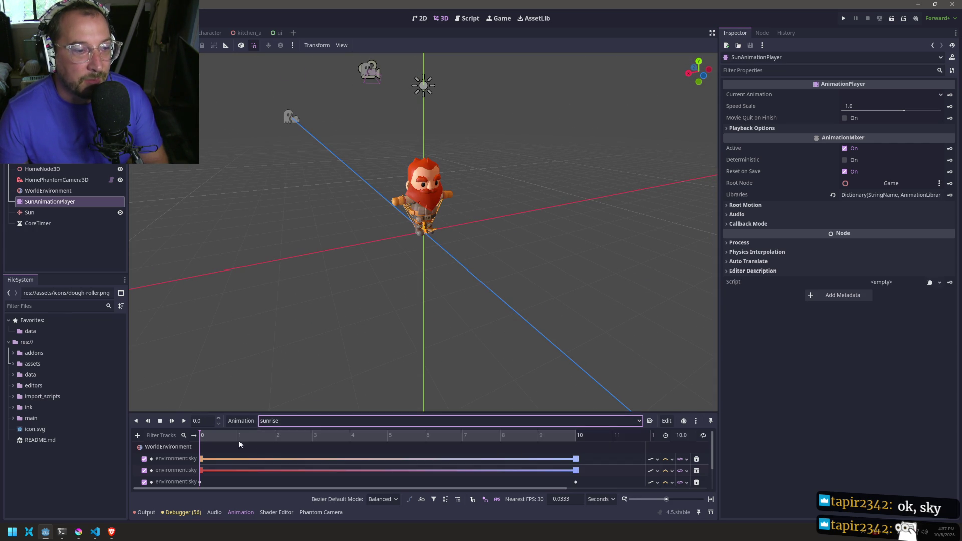
pyautogui.click(239, 436)
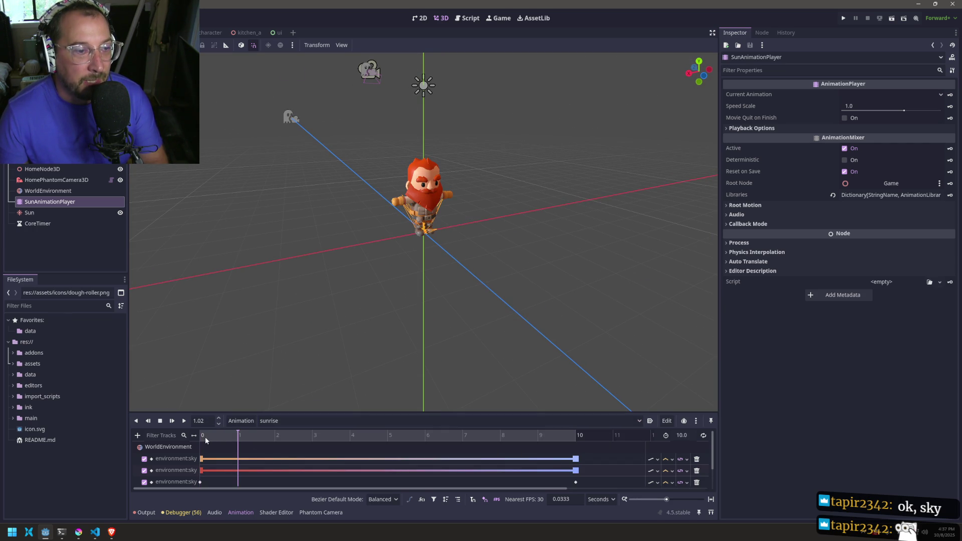
pyautogui.moveTo(242, 435)
pyautogui.mouseDown()
pyautogui.moveTo(576, 431)
pyautogui.moveTo(296, 443)
pyautogui.moveTo(200, 461)
pyautogui.moveTo(404, 435)
pyautogui.moveTo(576, 435)
pyautogui.moveTo(373, 436)
pyautogui.moveTo(214, 459)
pyautogui.mouseUp()
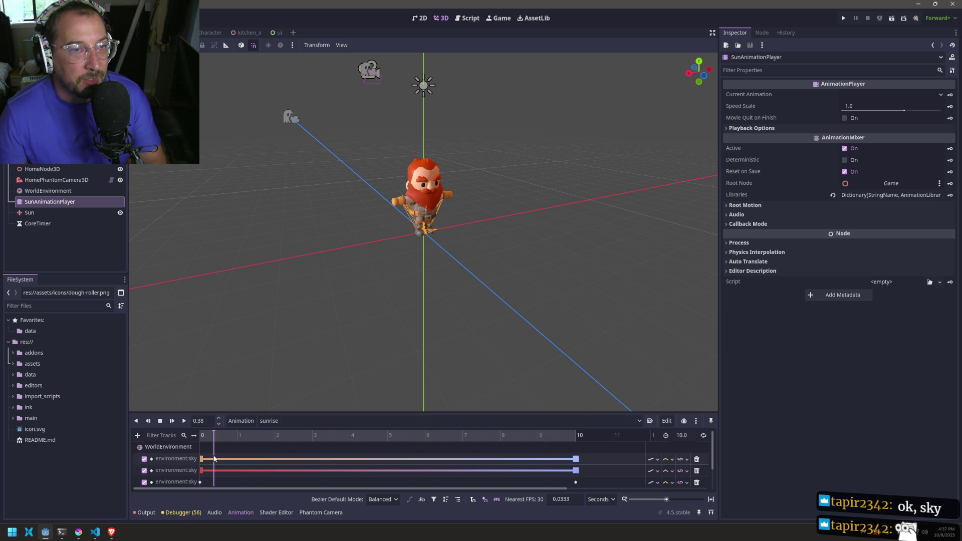
# - Check the sunset animation, enlarge the Animation panel, and return to sunrise
pyautogui.click(282, 426)
pyautogui.click(281, 457)
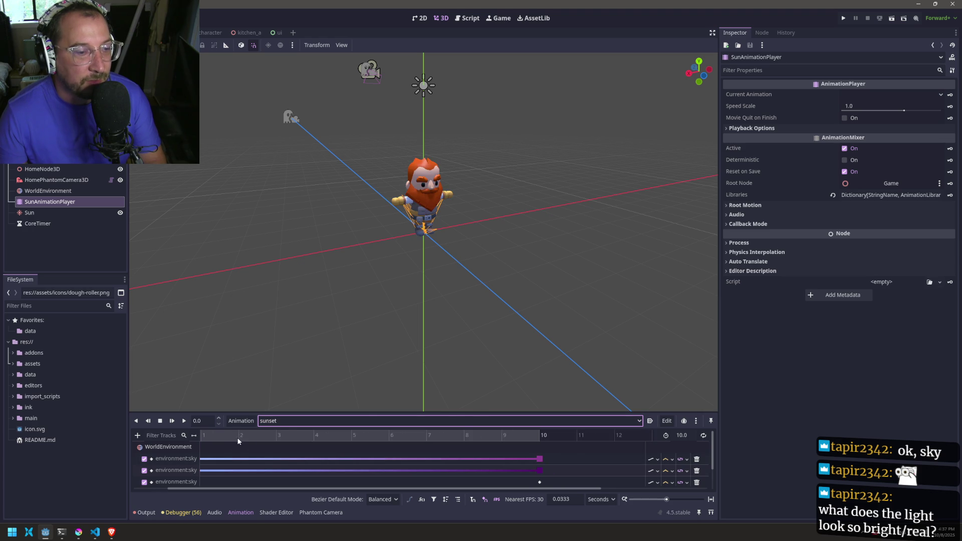
pyautogui.moveTo(243, 412)
pyautogui.mouseDown()
pyautogui.moveTo(232, 316)
pyautogui.moveTo(272, 344)
pyautogui.moveTo(568, 343)
pyautogui.moveTo(184, 345)
pyautogui.moveTo(405, 332)
pyautogui.moveTo(518, 311)
pyautogui.moveTo(564, 320)
pyautogui.moveTo(198, 328)
pyautogui.moveTo(555, 323)
pyautogui.moveTo(610, 332)
pyautogui.moveTo(195, 328)
pyautogui.mouseUp()
pyautogui.click(271, 324)
pyautogui.click(272, 349)
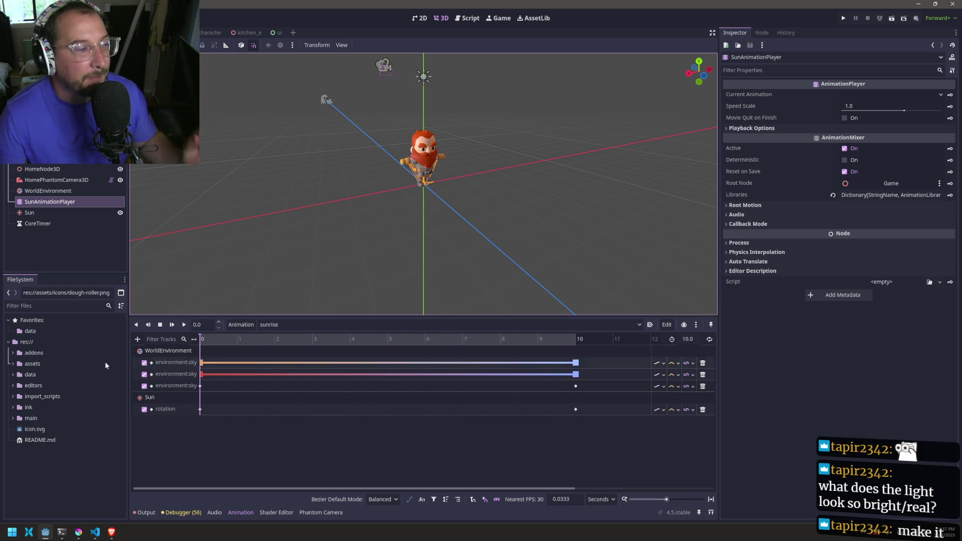
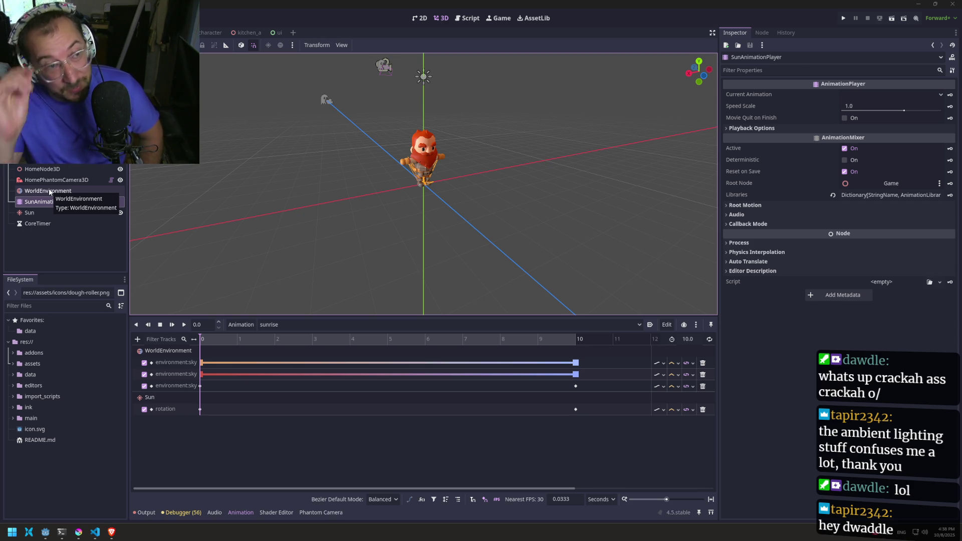
# - Switch between WorldEnvironment and Sun to compare their sky, ambient and light settings
pyautogui.click(49, 191)
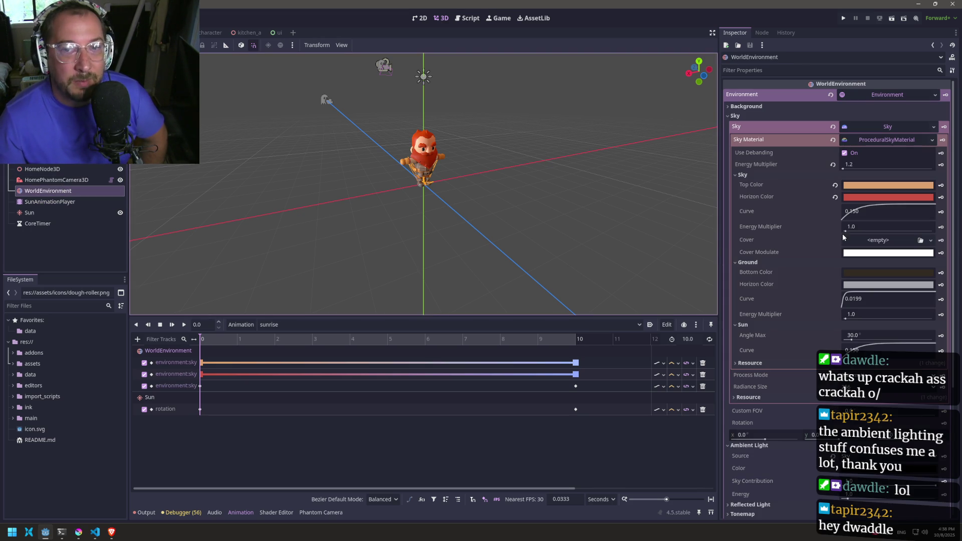
pyautogui.scroll(-4, 776, 278)
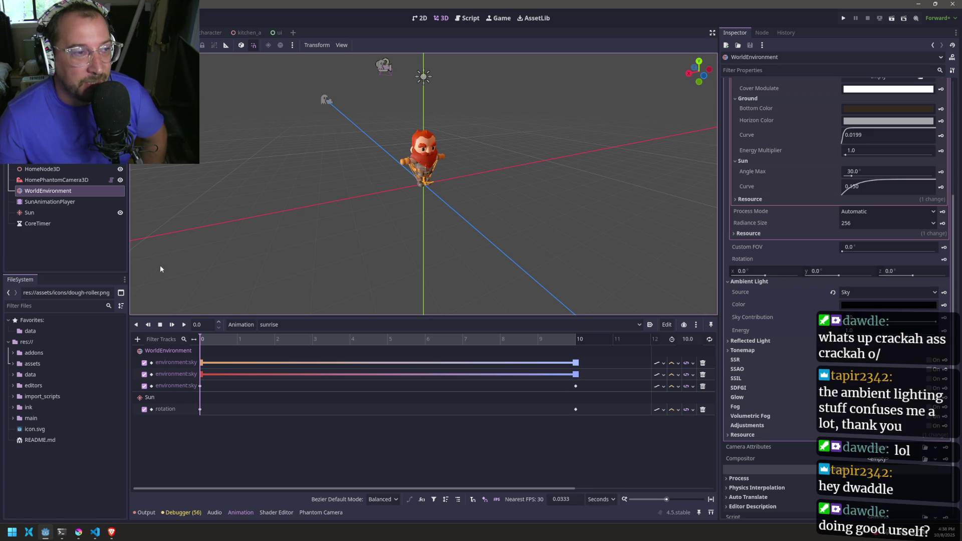
pyautogui.click(46, 211)
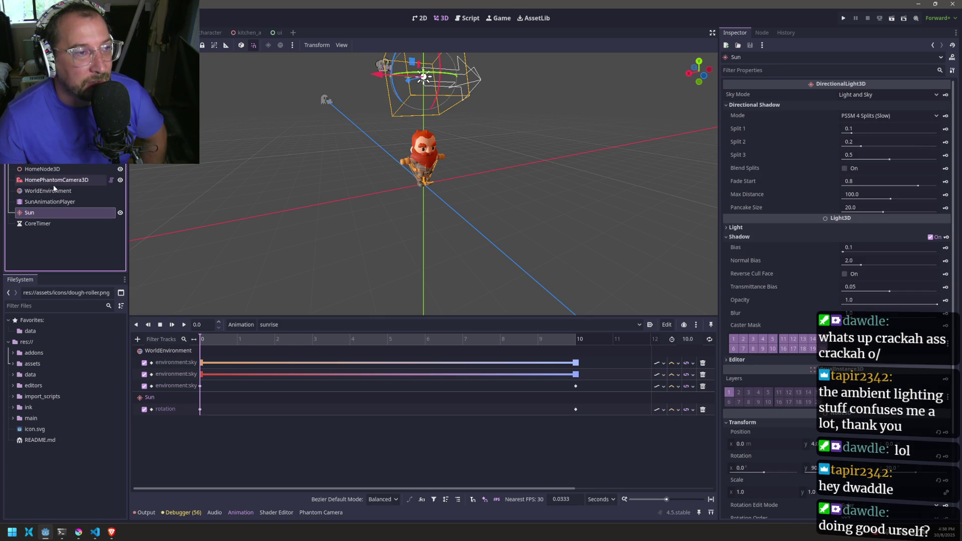
pyautogui.click(55, 189)
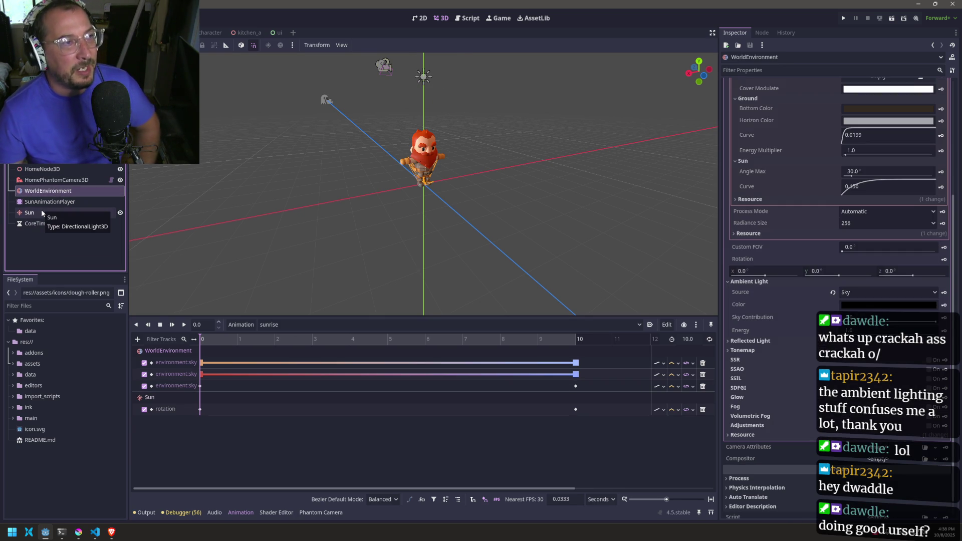
pyautogui.click(41, 211)
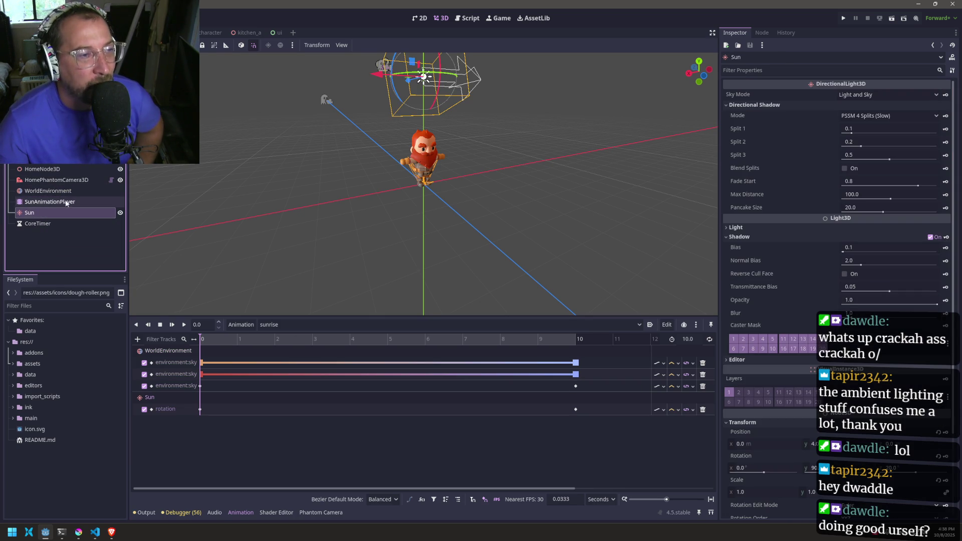
pyautogui.click(69, 189)
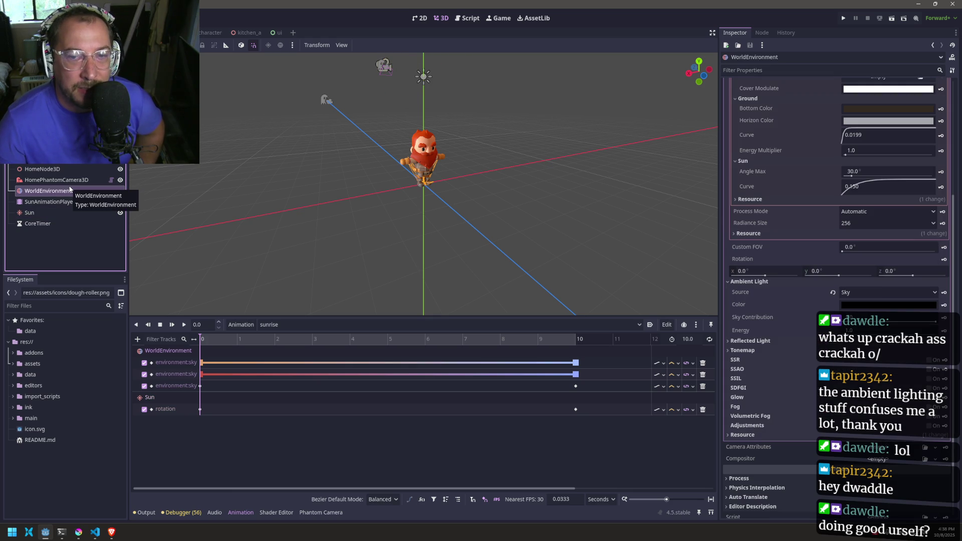
pyautogui.scroll(5, 769, 275)
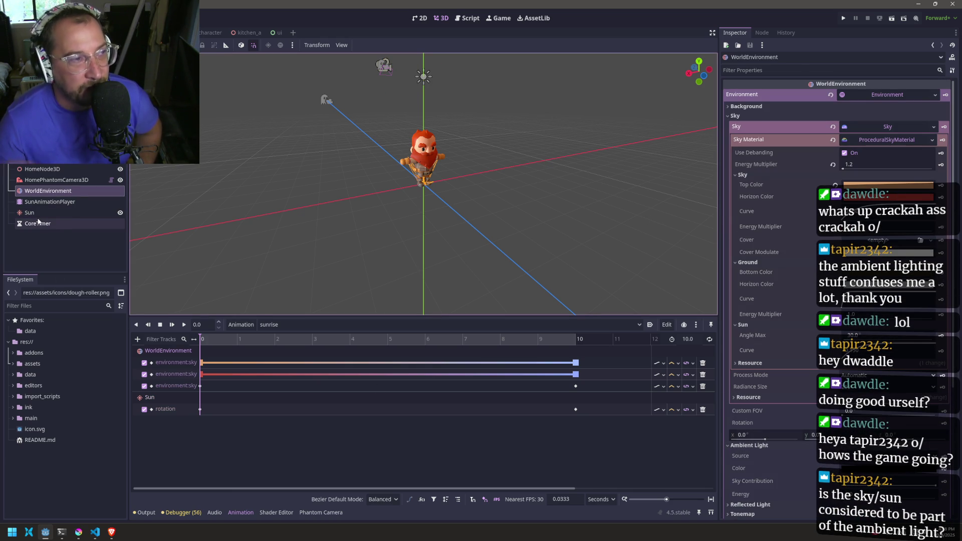
pyautogui.scroll(-3, 759, 409)
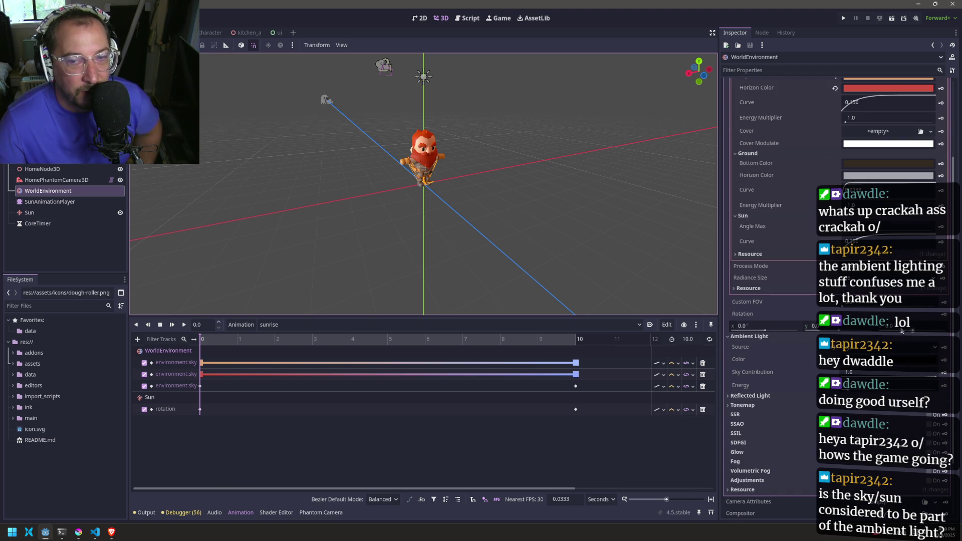
# - Orbit the viewport to face the sun and briefly check the viewport display options
pyautogui.moveTo(575, 267)
pyautogui.mouseDown()
pyautogui.moveTo(543, 227)
pyautogui.moveTo(545, 242)
pyautogui.mouseUp()
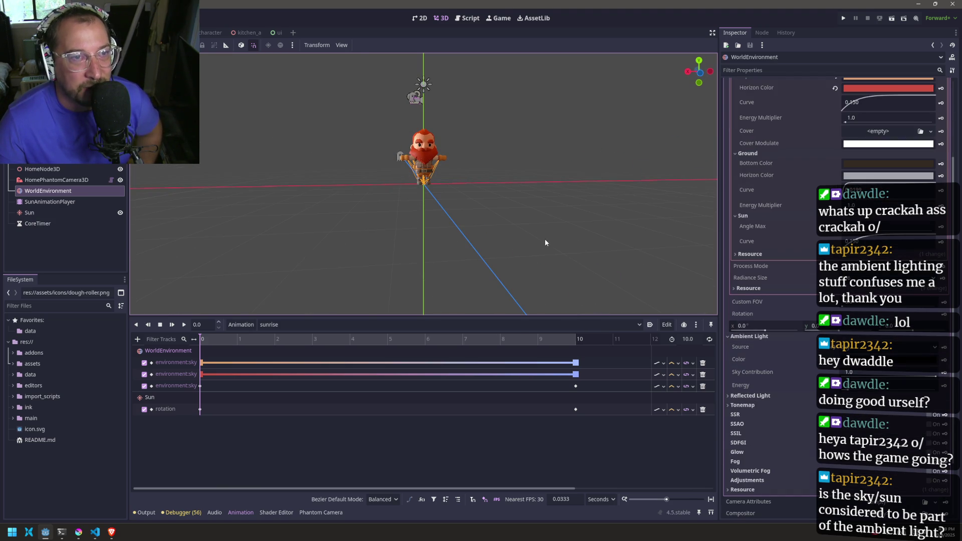
pyautogui.click(339, 45)
pyautogui.click(339, 46)
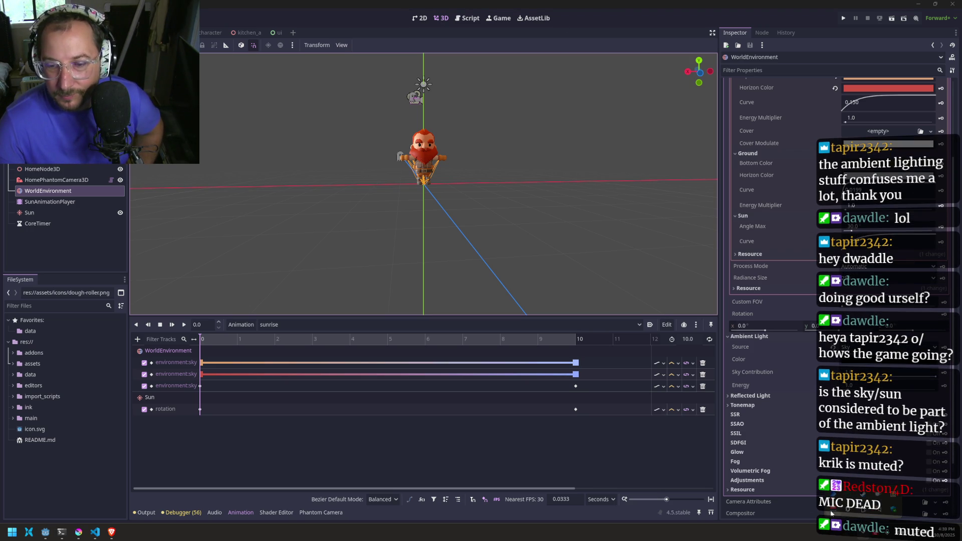
# - In Voicemeeter, set the first stereo input back to the Line microphone device
pyautogui.click(201, 145)
pyautogui.click(330, 170)
pyautogui.click(481, 289)
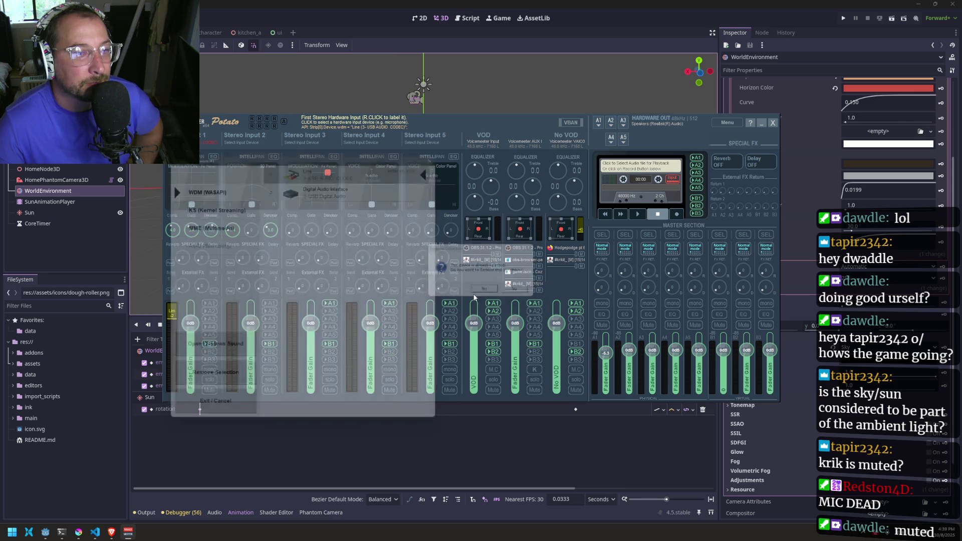
pyautogui.click(201, 145)
pyautogui.click(343, 163)
pyautogui.click(162, 133)
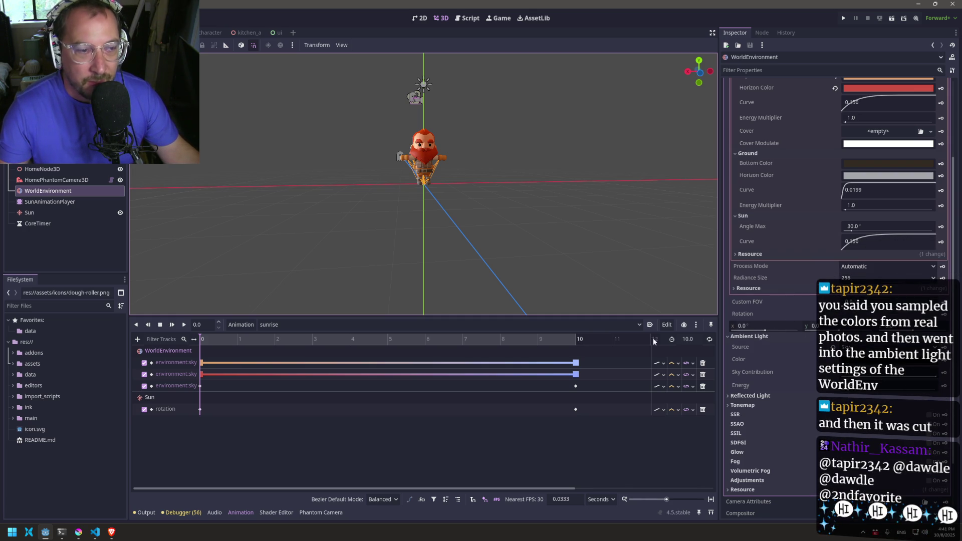
pyautogui.click(41, 214)
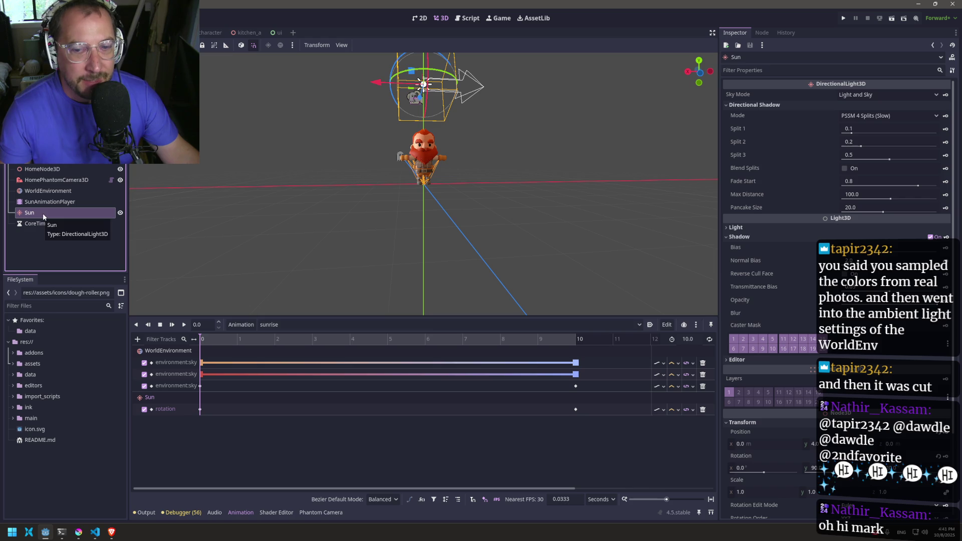
# - Reselect WorldEnvironment, scroll its procedural sky material to the top, and open the Scene menu
pyautogui.click(48, 191)
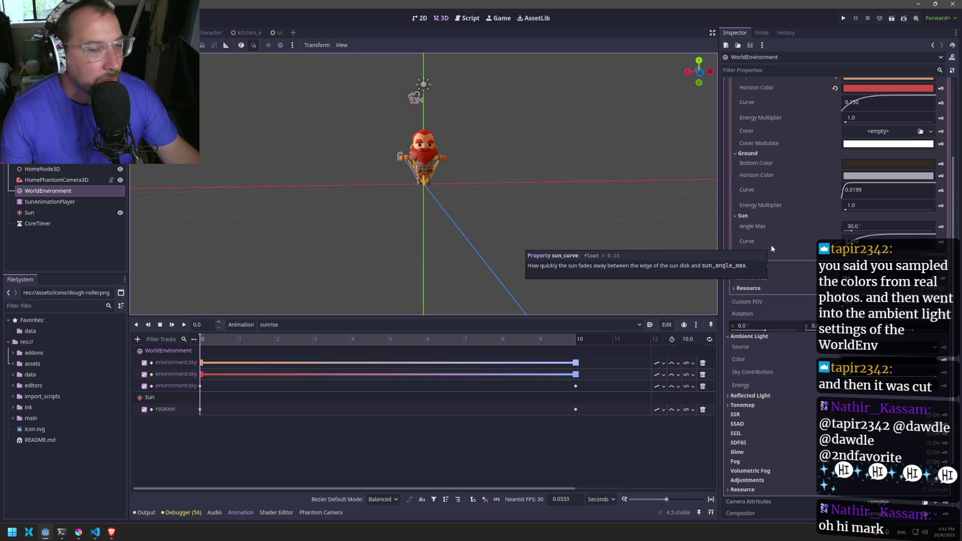
pyautogui.scroll(4, 773, 243)
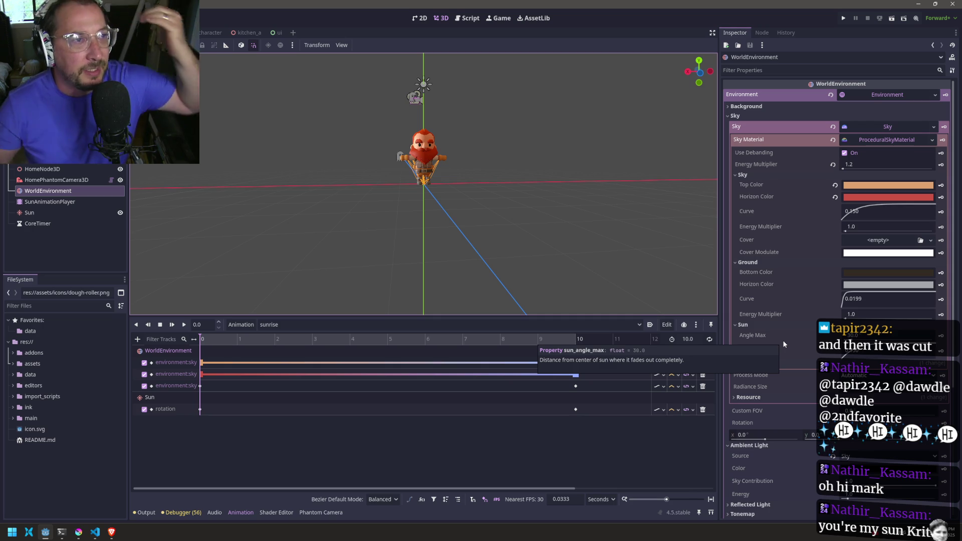
pyautogui.click(12, 6)
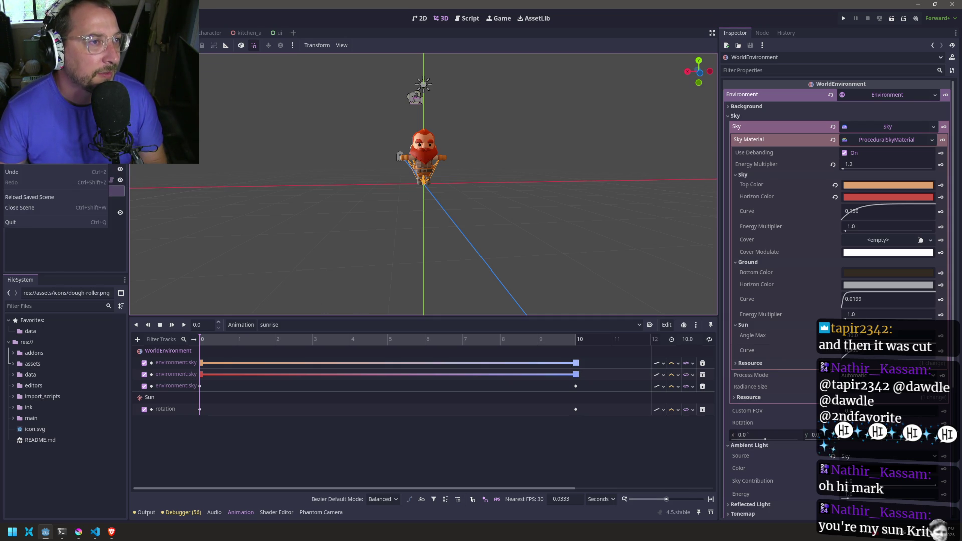
# - Launch the Godot Project Manager and look through its project list
pyautogui.click(46, 531)
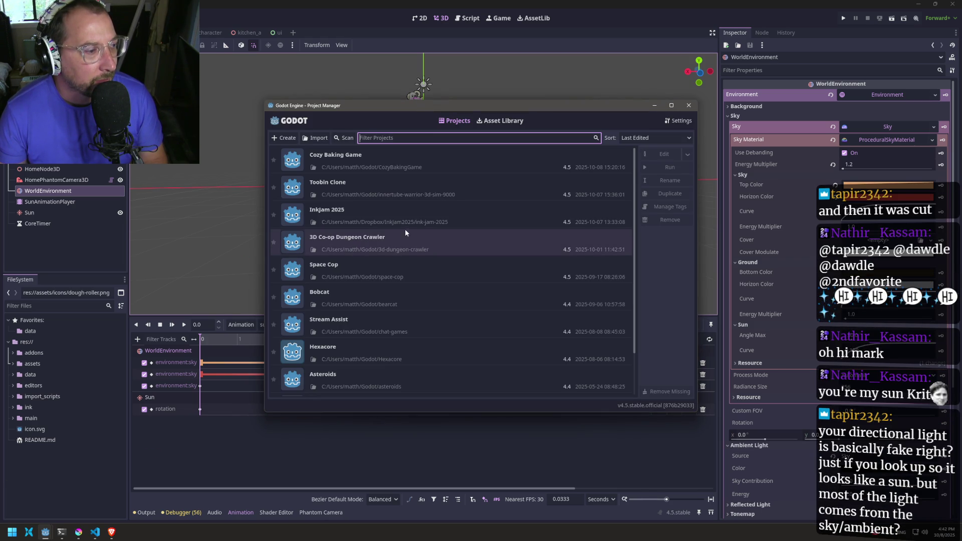
pyautogui.scroll(-1, 401, 273)
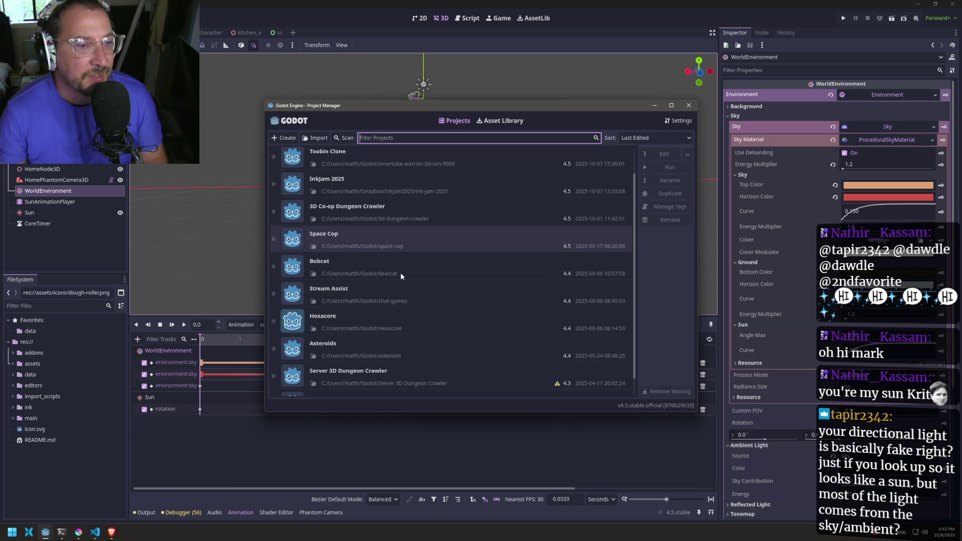
pyautogui.scroll(1, 401, 275)
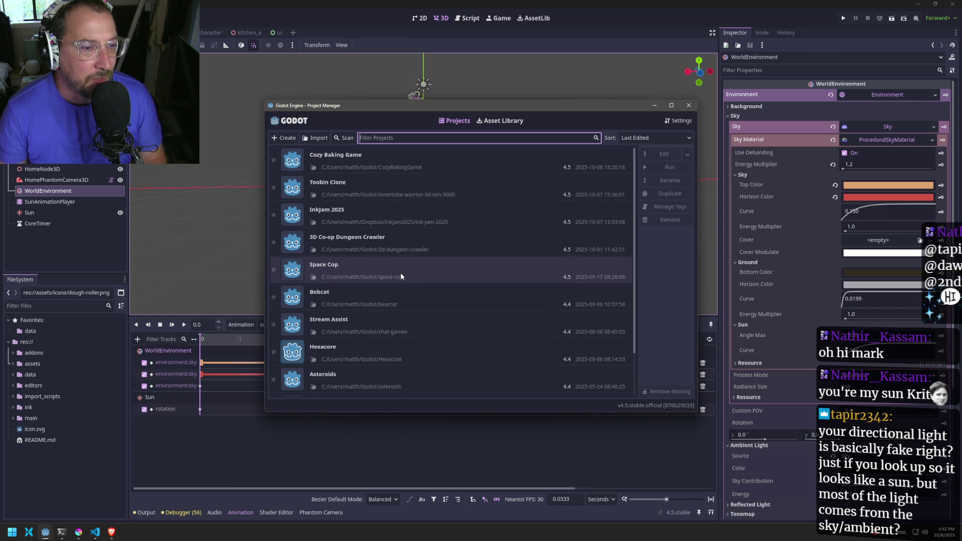
pyautogui.scroll(-2, 355, 207)
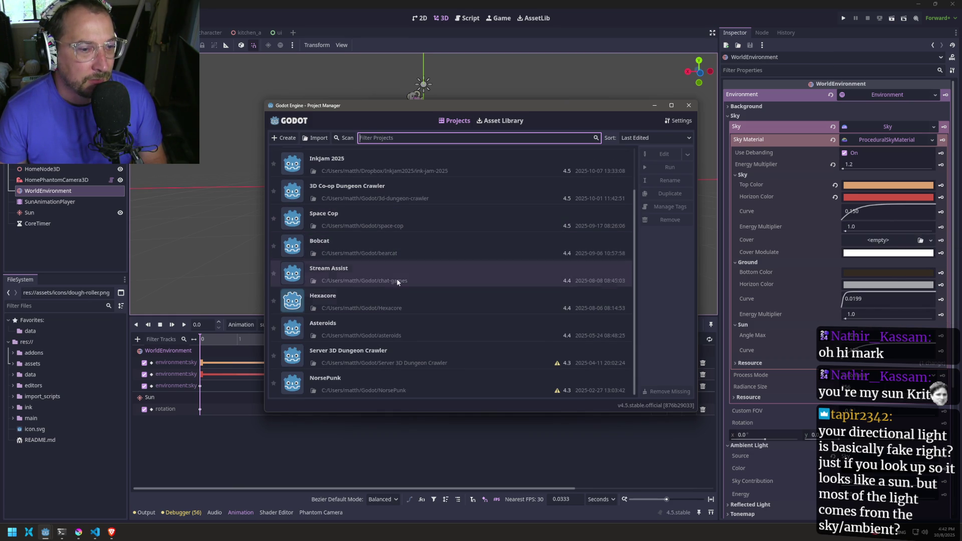
pyautogui.scroll(2, 476, 210)
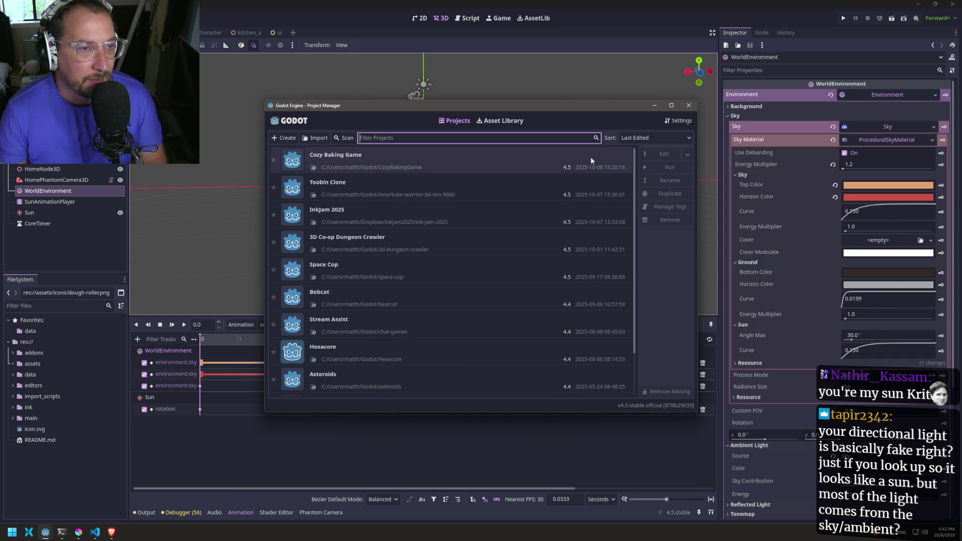
# - Import Godot/the-little-old-man/project.godot and accept the upgrade to Godot 4.5
pyautogui.click(320, 138)
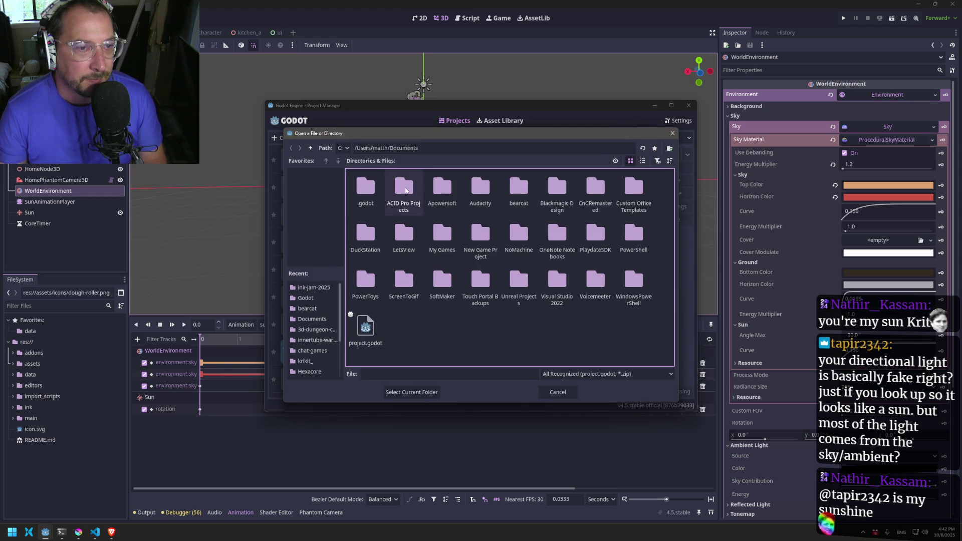
pyautogui.click(311, 148)
pyautogui.scroll(-2, 519, 260)
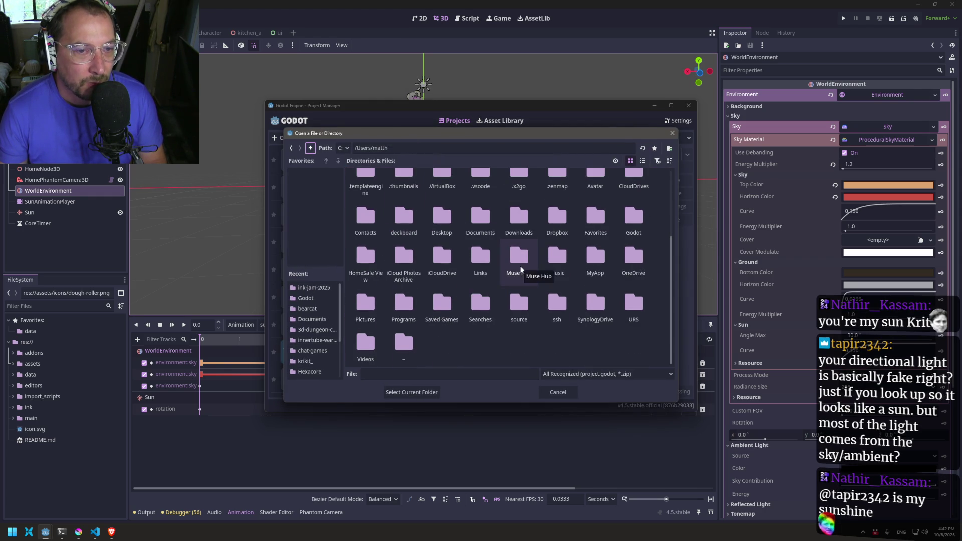
pyautogui.doubleClick(636, 222)
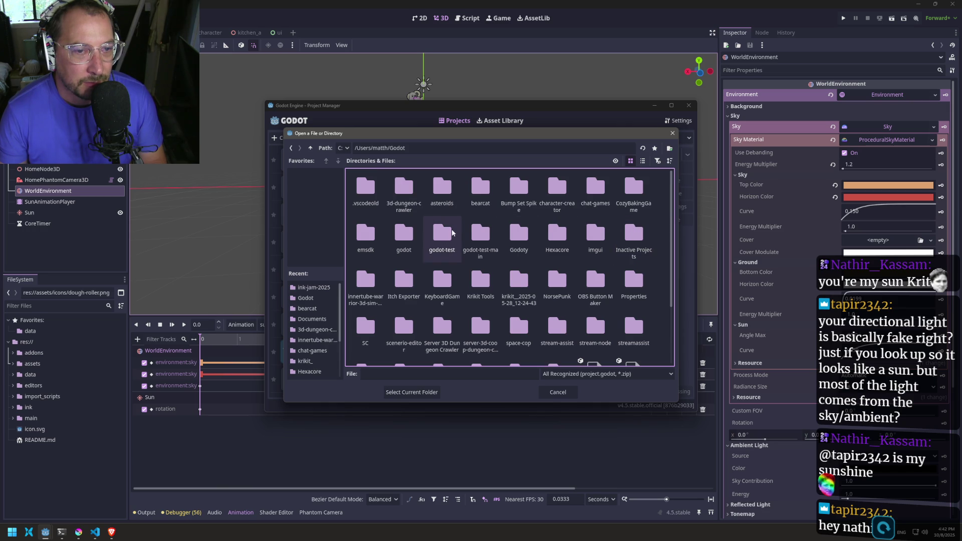
pyautogui.scroll(-2, 444, 221)
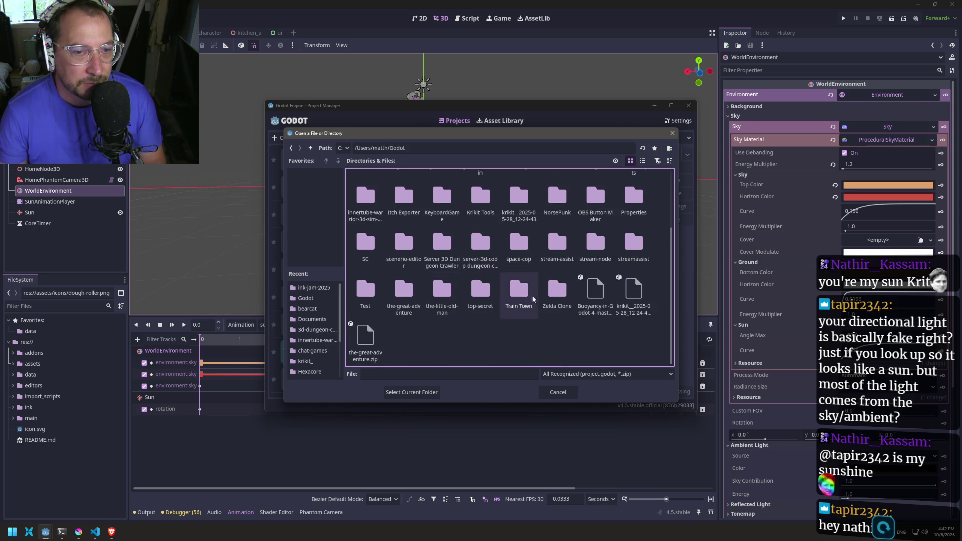
pyautogui.doubleClick(441, 288)
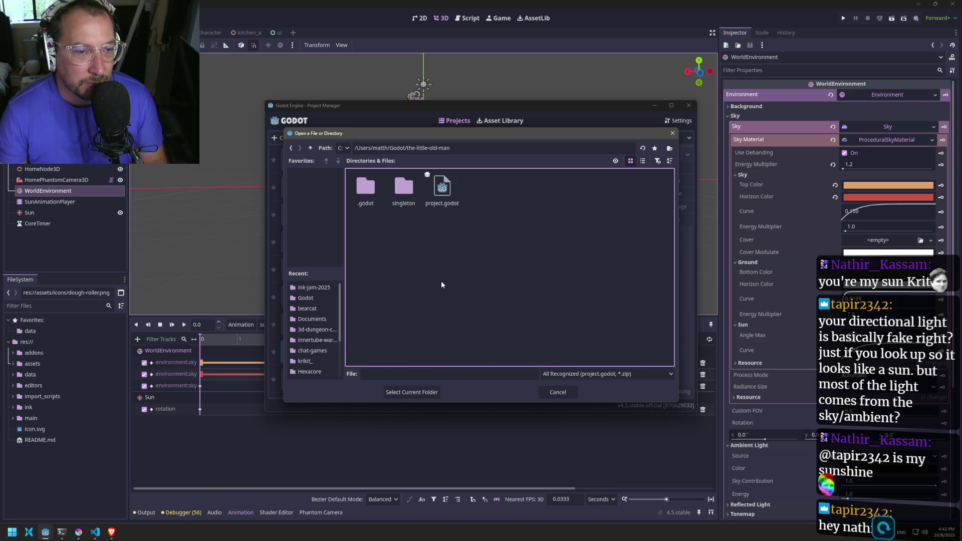
pyautogui.doubleClick(441, 195)
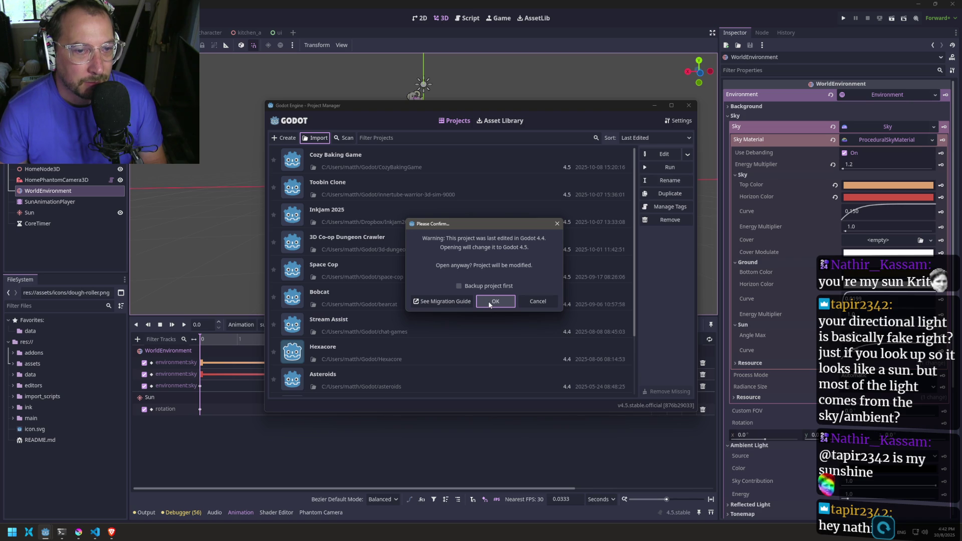
pyautogui.click(490, 302)
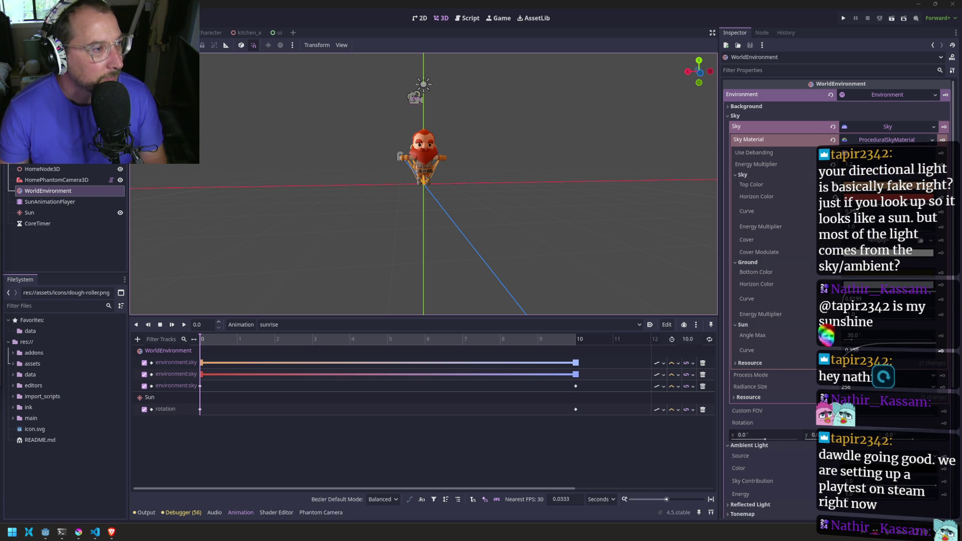
# - Maximize the older project's editor and orbit its 3D view around the sun and horizon
pyautogui.moveTo(468, 219)
pyautogui.mouseDown()
pyautogui.moveTo(516, 167)
pyautogui.moveTo(513, 158)
pyautogui.mouseUp()
pyautogui.doubleClick(513, 157)
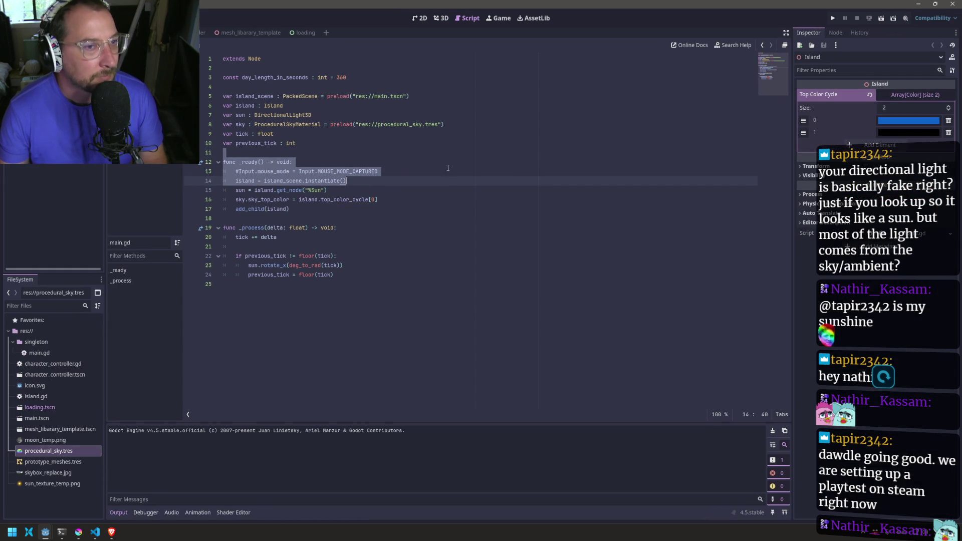
pyautogui.click(445, 20)
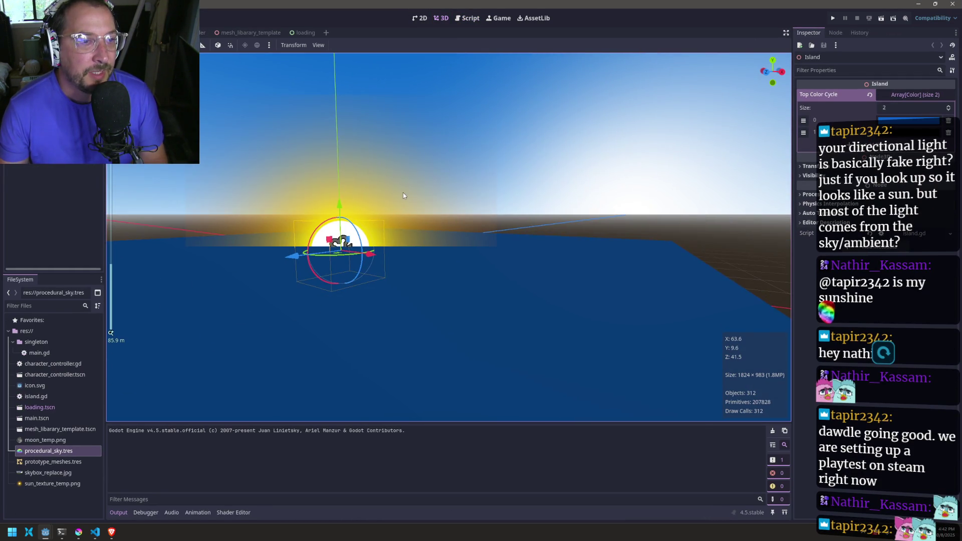
pyautogui.moveTo(403, 196)
pyautogui.mouseDown()
pyautogui.moveTo(479, 171)
pyautogui.moveTo(513, 254)
pyautogui.moveTo(490, 213)
pyautogui.mouseUp()
pyautogui.scroll(3, 415, 248)
pyautogui.scroll(2, 414, 248)
pyautogui.scroll(-4, 415, 248)
pyautogui.moveTo(414, 248)
pyautogui.mouseDown()
pyautogui.moveTo(434, 284)
pyautogui.moveTo(391, 272)
pyautogui.mouseUp()
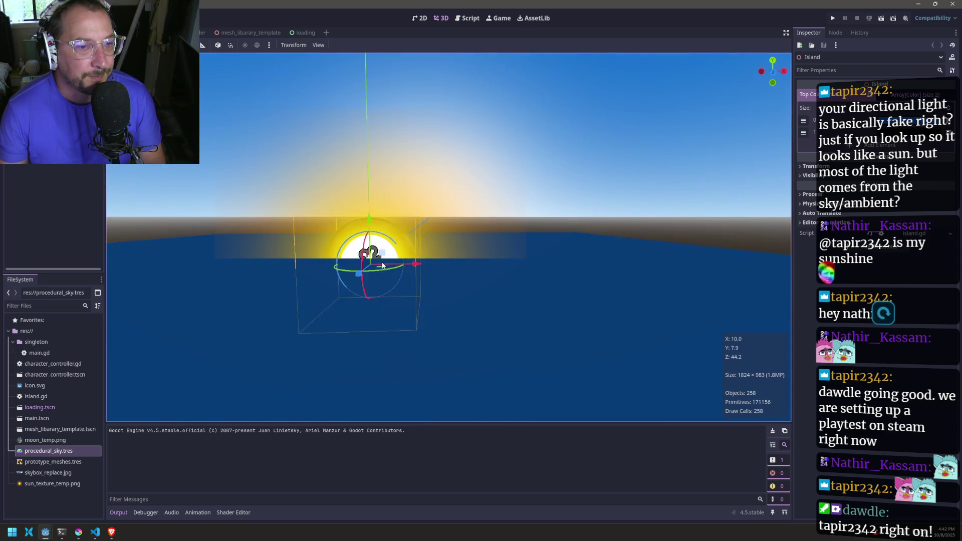
pyautogui.scroll(2, 390, 265)
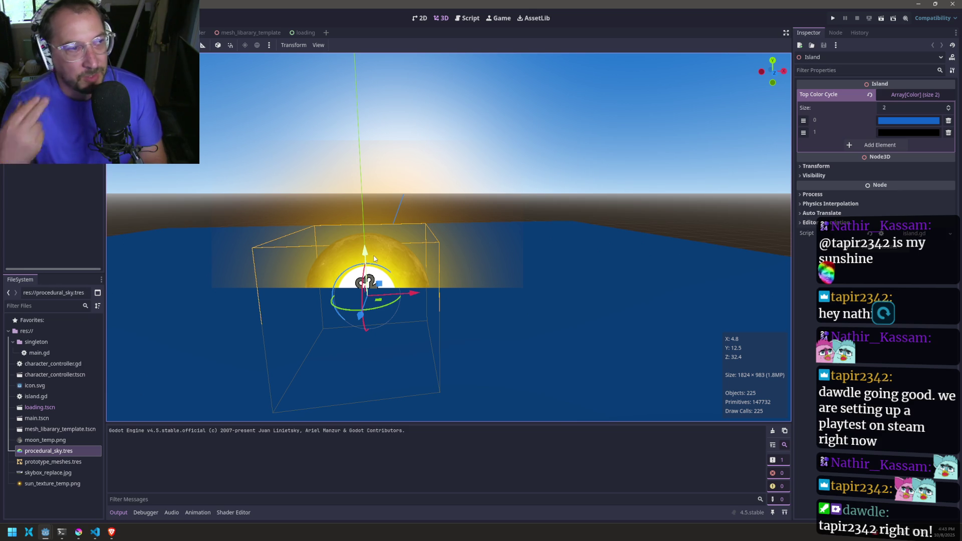
pyautogui.moveTo(406, 240)
pyautogui.mouseDown()
pyautogui.moveTo(418, 350)
pyautogui.moveTo(416, 298)
pyautogui.mouseUp()
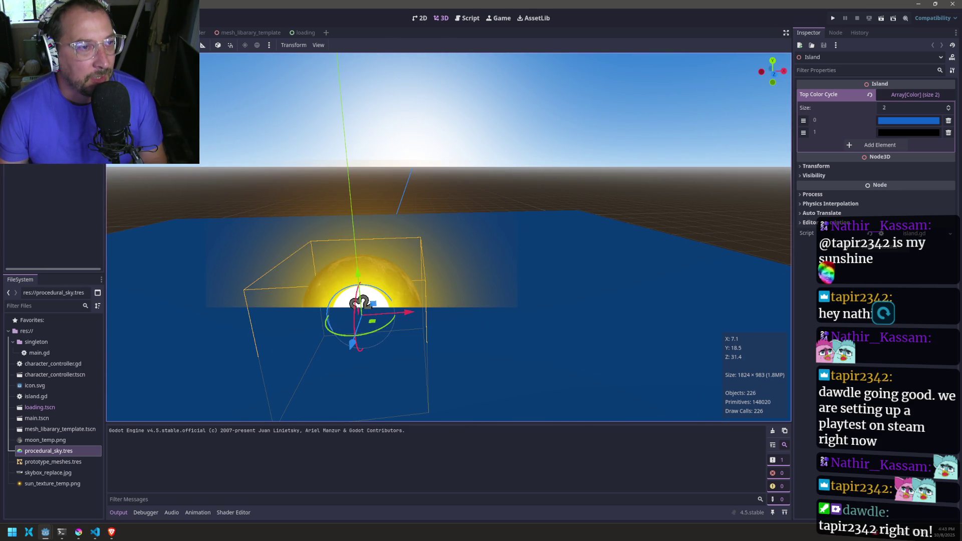
# - Select SpringArmMoon, then SpringArmSun, and run the project to preview the sky
pyautogui.click(45, 126)
pyautogui.click(45, 114)
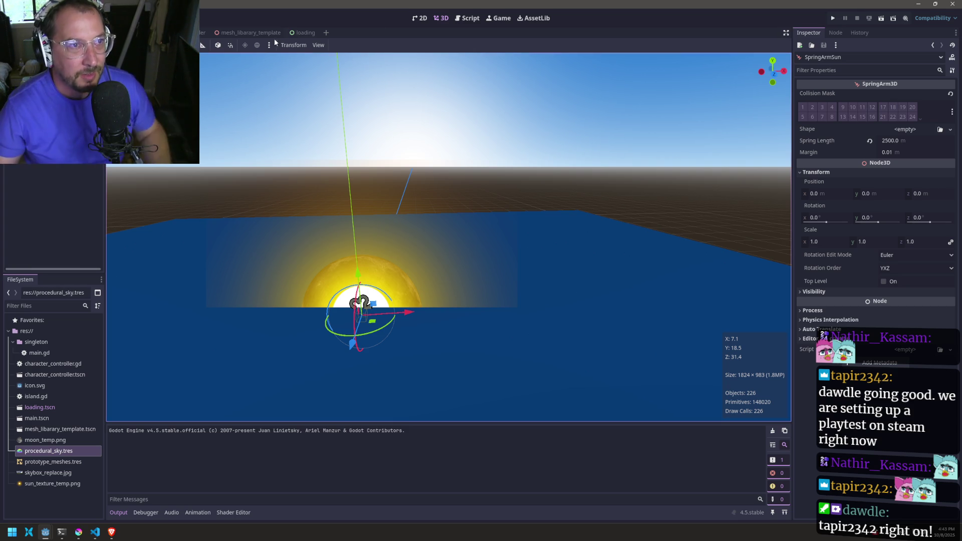
pyautogui.click(833, 18)
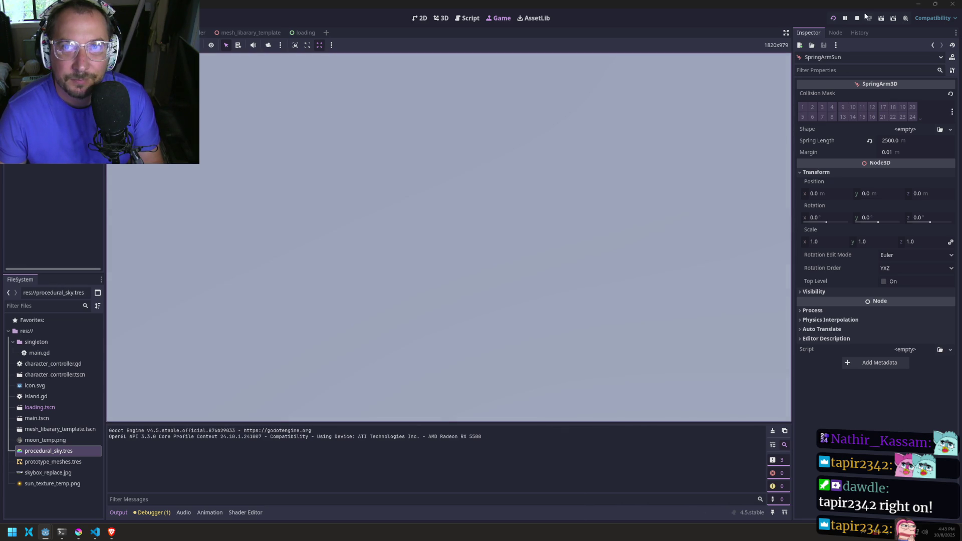
# - Stop the game, return to the sky scene, and inspect skybox_replace.jpg in FileSystem
pyautogui.click(857, 18)
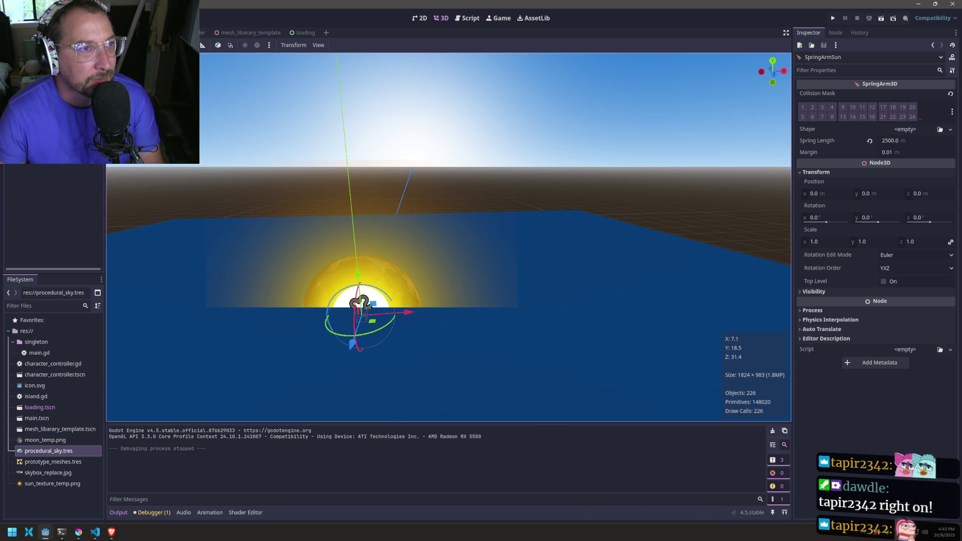
pyautogui.click(240, 32)
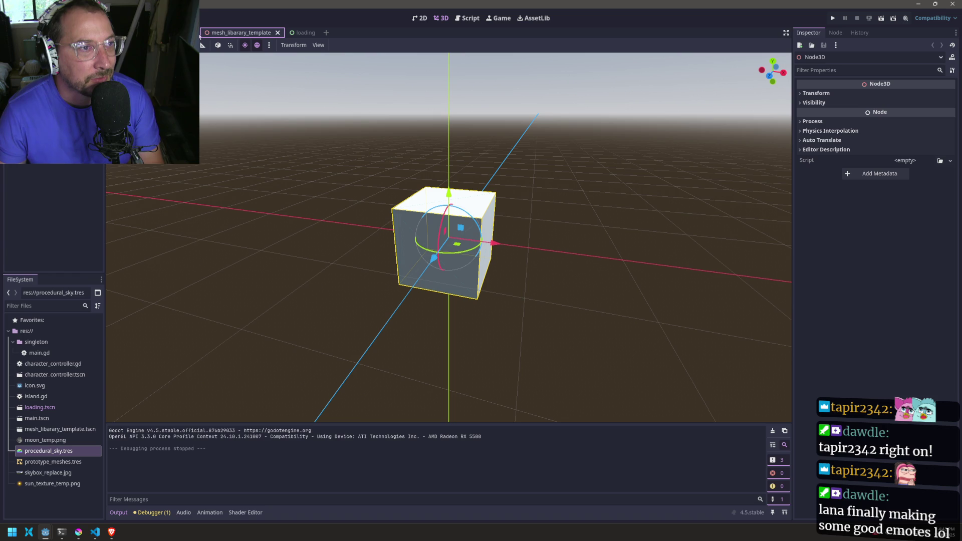
pyautogui.click(165, 33)
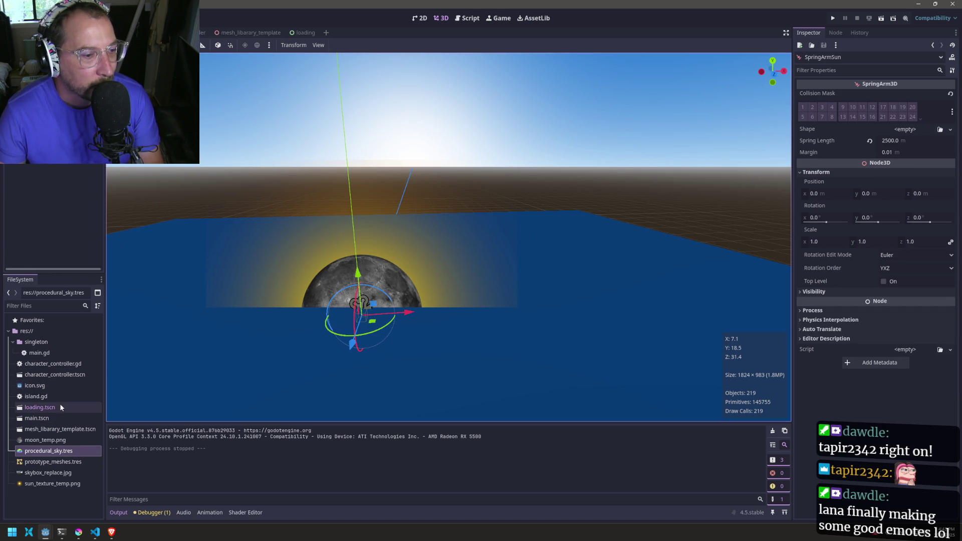
pyautogui.click(69, 472)
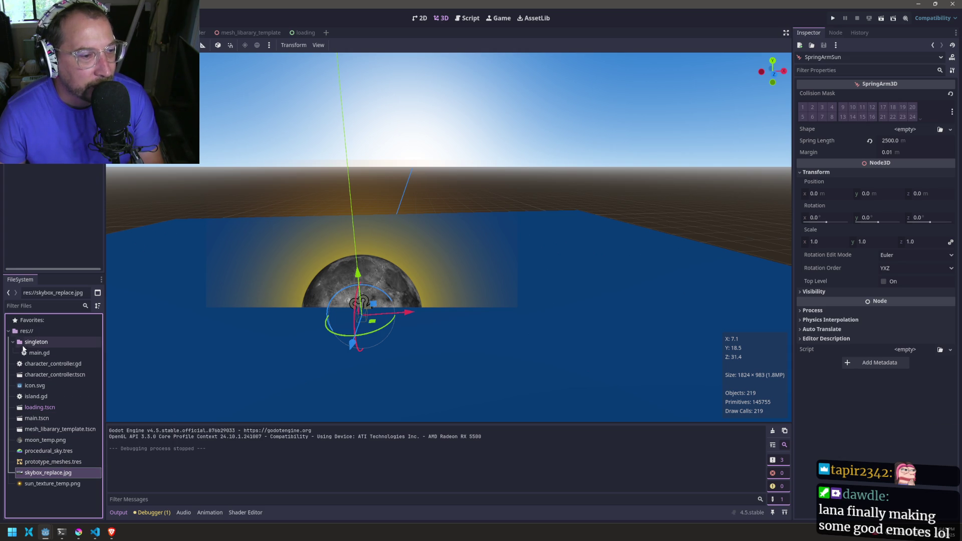
pyautogui.rightClick(34, 330)
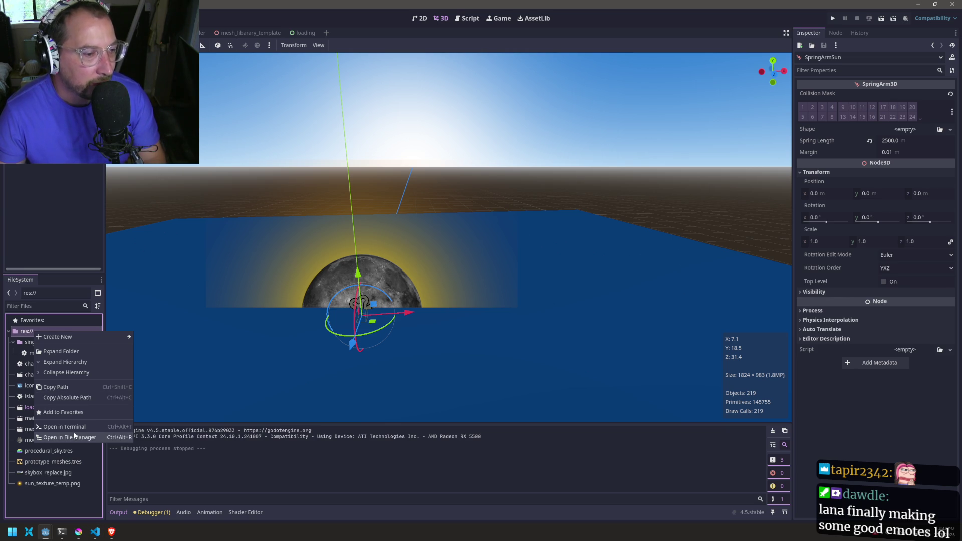
# - Open a terminal in the project folder and run git pull, which fails
pyautogui.click(74, 427)
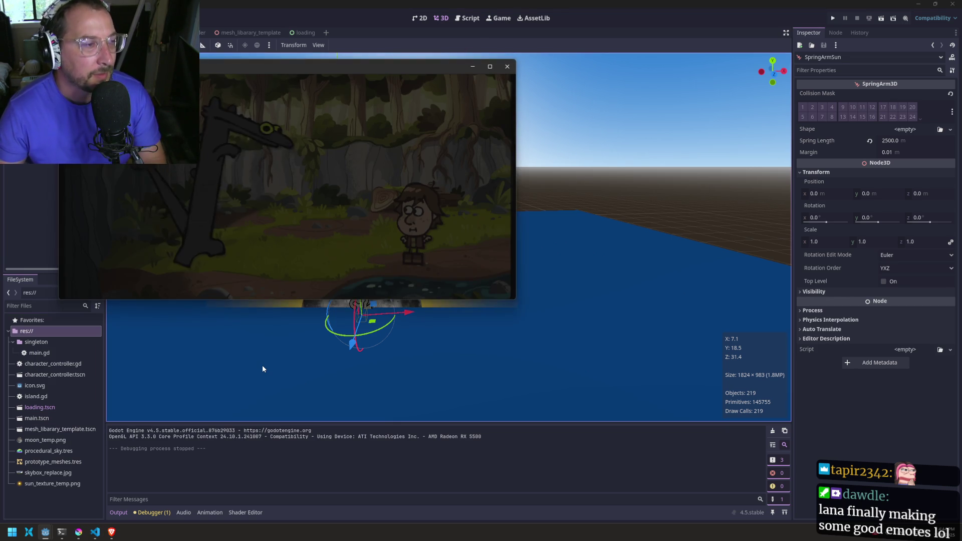
pyautogui.write(';lazyg')
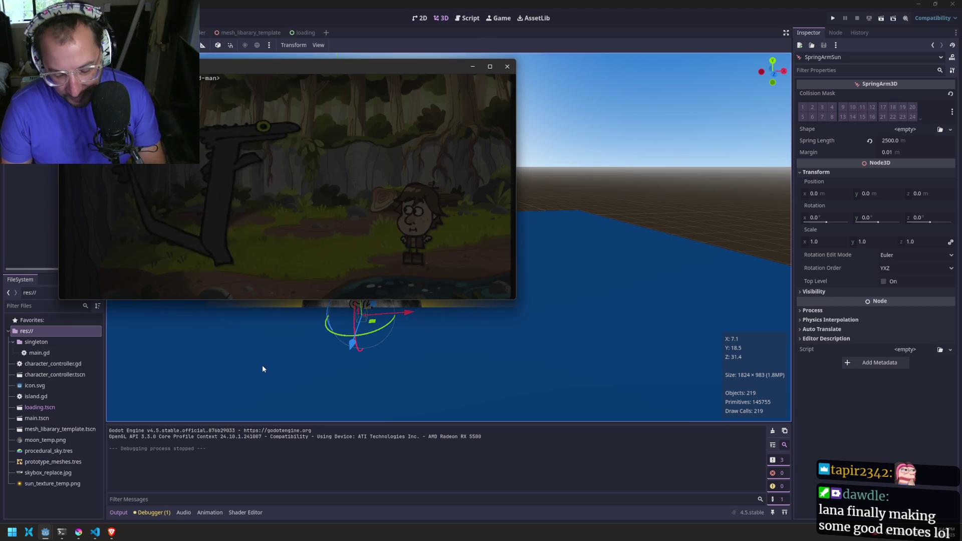
pyautogui.press('Escape')
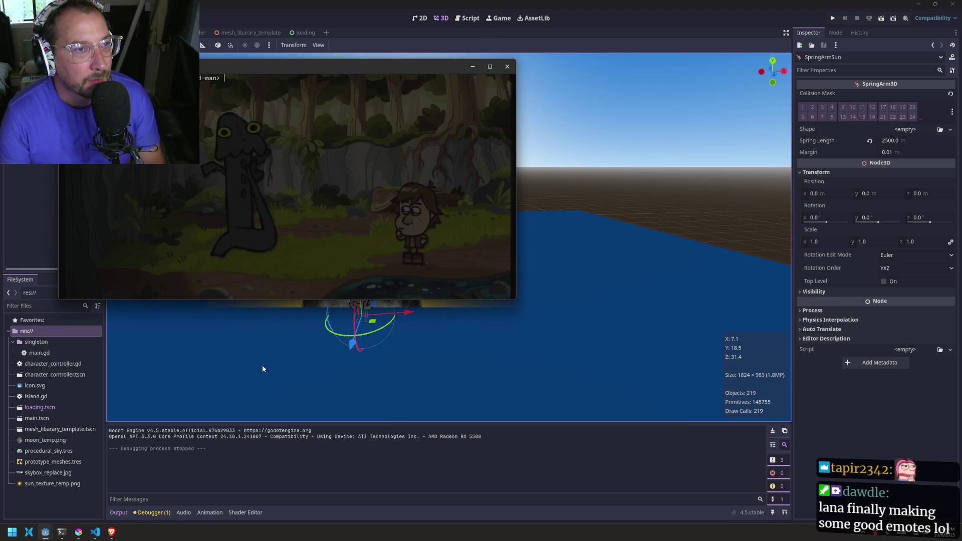
pyautogui.write('git pull')
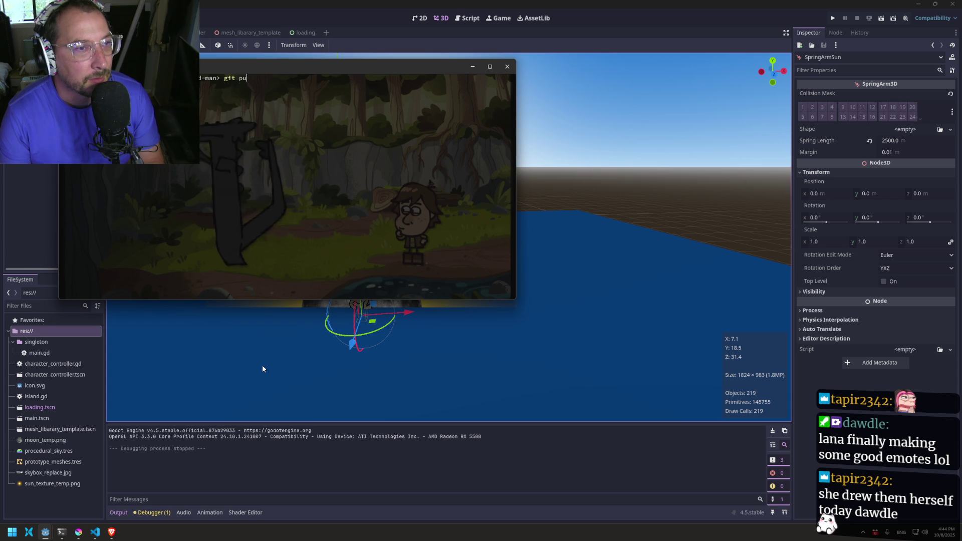
pyautogui.press('Return')
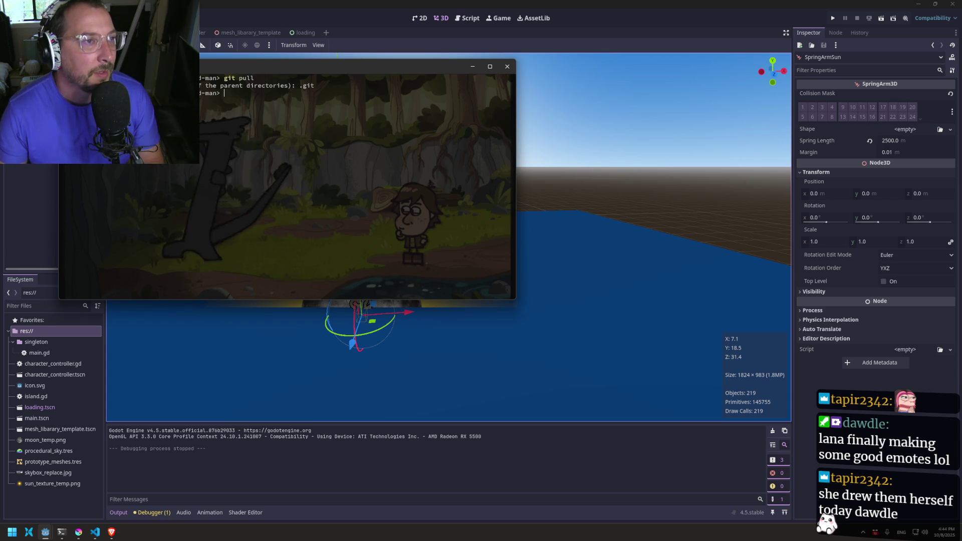
# - Quit the the-little-old-man editor, returning to the Project Manager
pyautogui.click(15, 7)
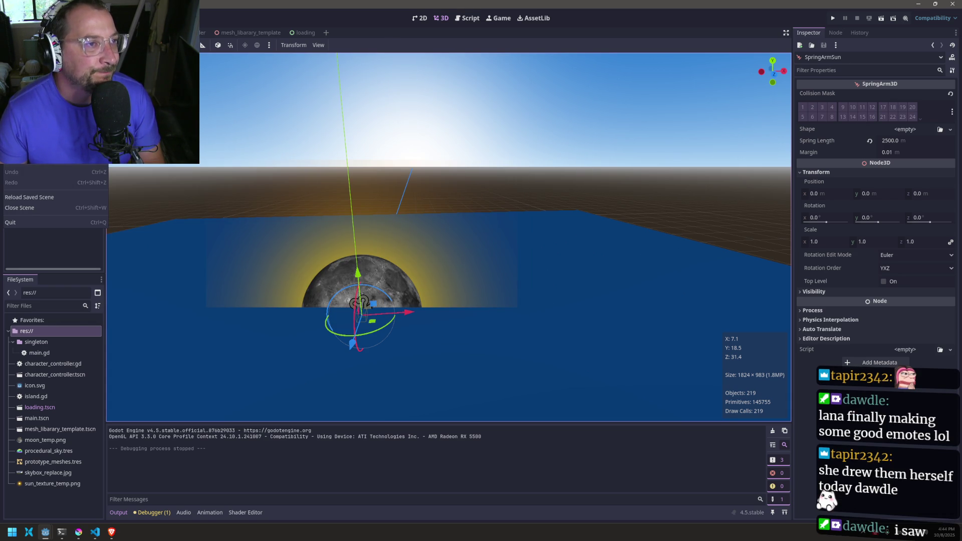
pyautogui.click(953, 4)
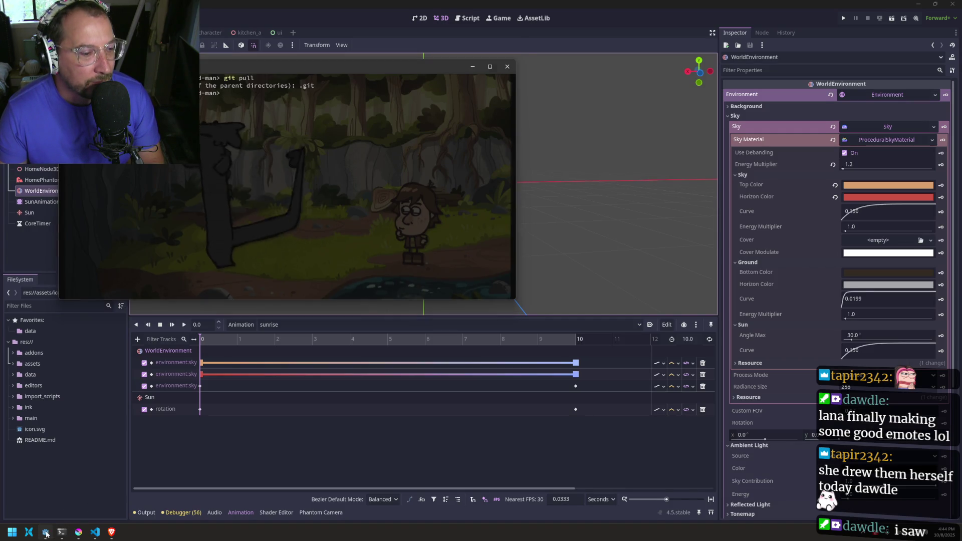
pyautogui.rightClick(45, 532)
pyautogui.click(50, 487)
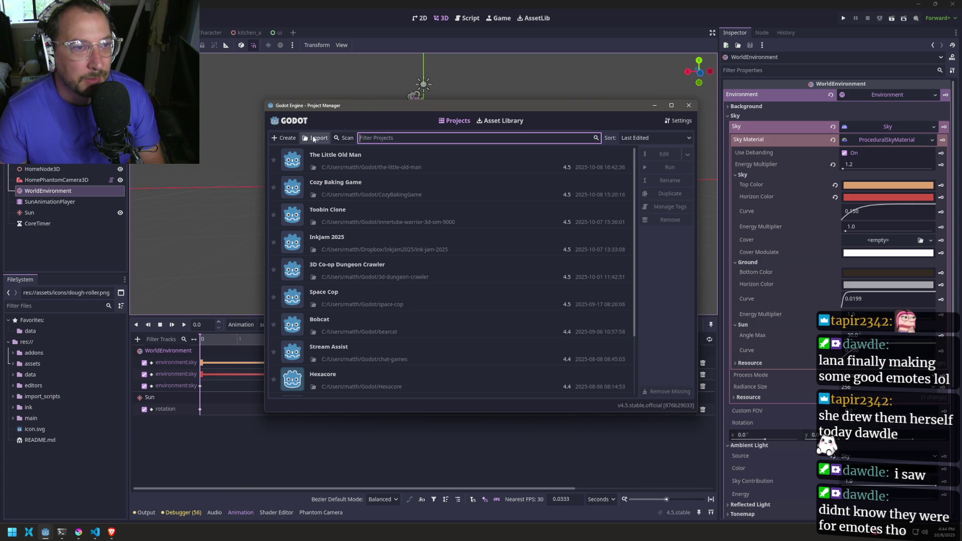
# - Start importing an existing project and browse into the home Godot folder
pyautogui.click(315, 138)
pyautogui.click(310, 147)
pyautogui.scroll(-3, 522, 283)
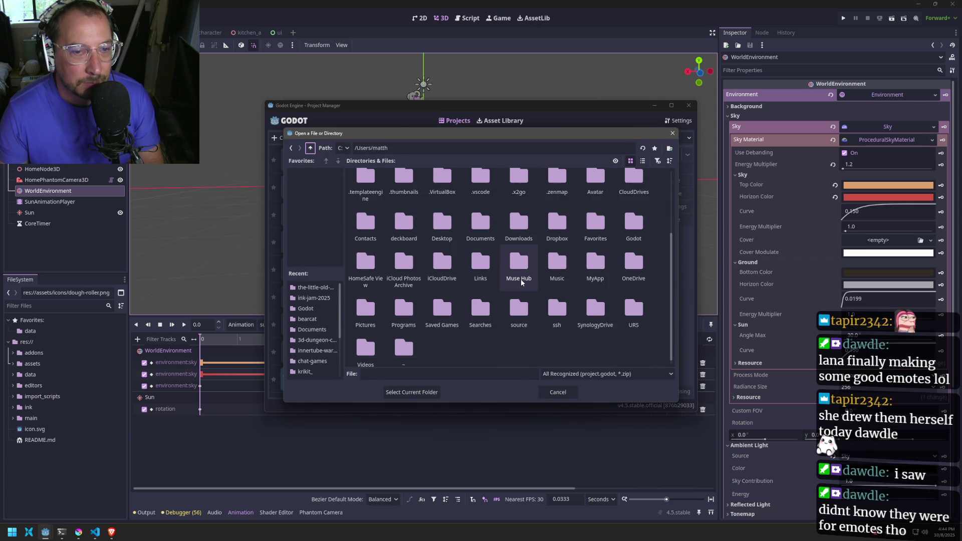
pyautogui.click(629, 238)
pyautogui.doubleClick(629, 239)
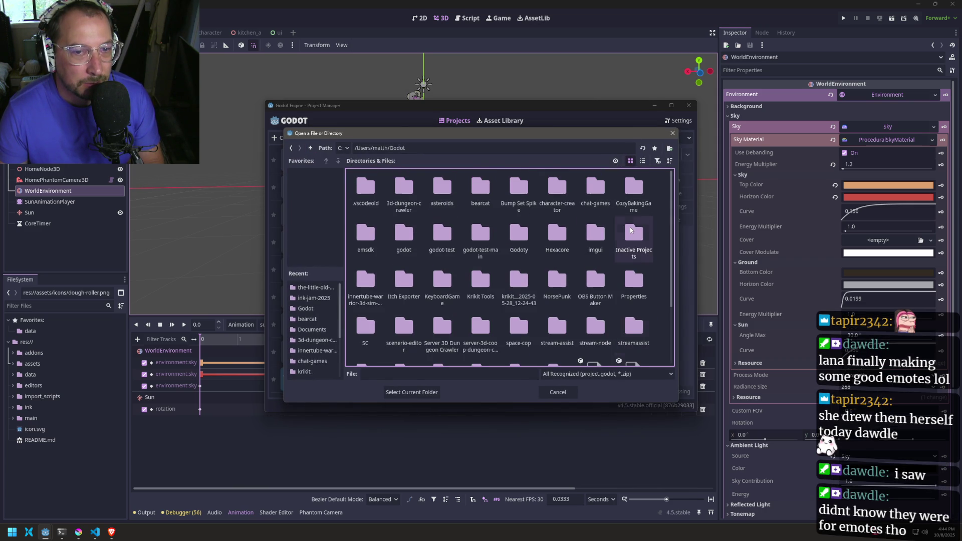
pyautogui.scroll(-1, 527, 247)
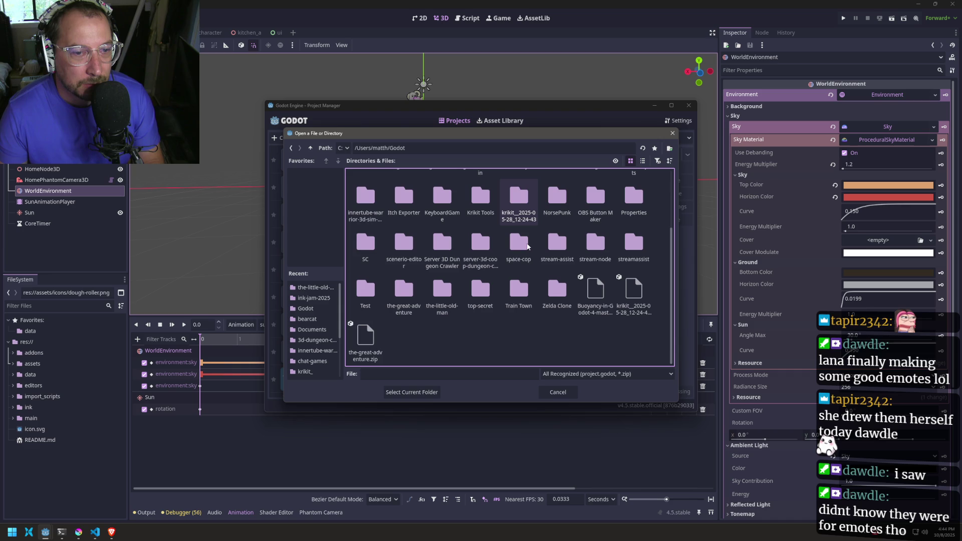
# - Look over the the-little-old-man and the-great-adventure folders, then cancel the file dialog
pyautogui.click(430, 293)
pyautogui.click(403, 292)
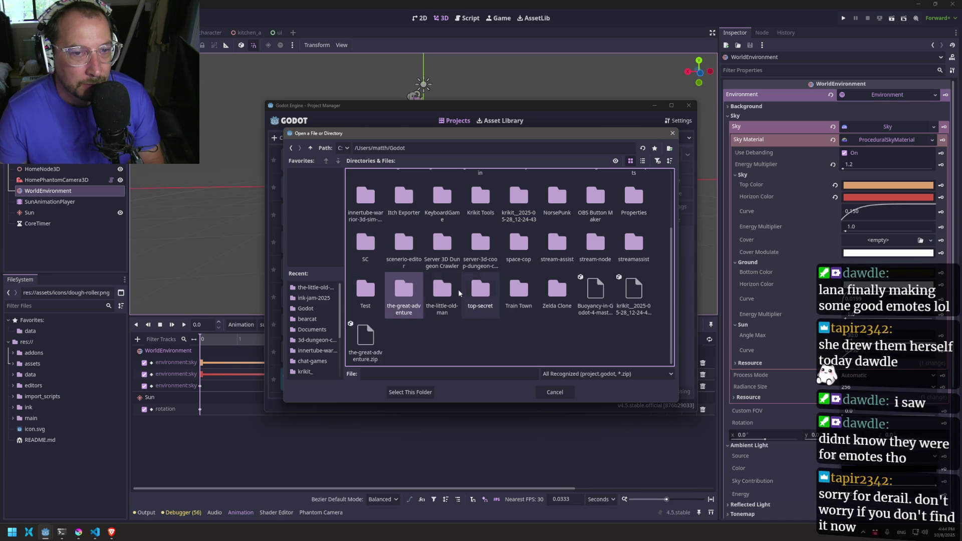
pyautogui.click(442, 291)
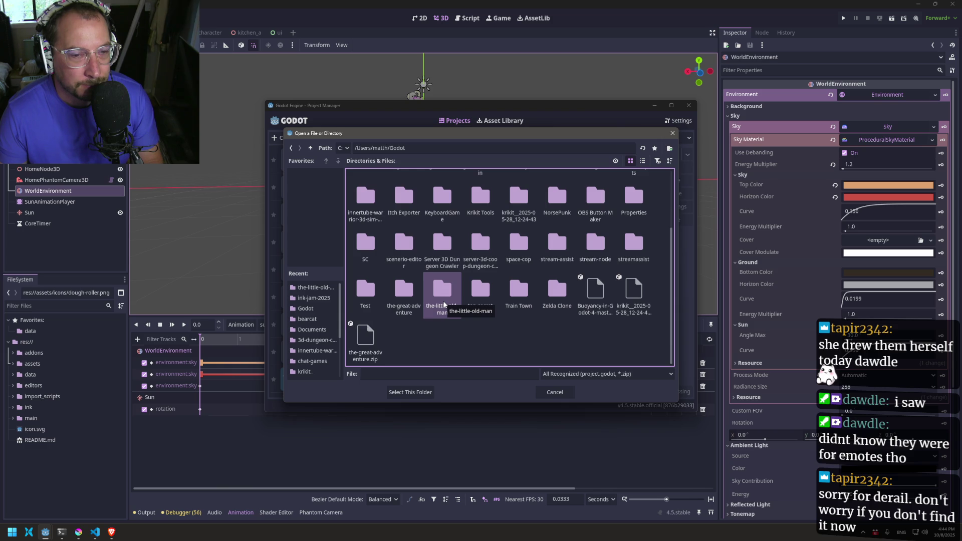
pyautogui.scroll(2, 440, 289)
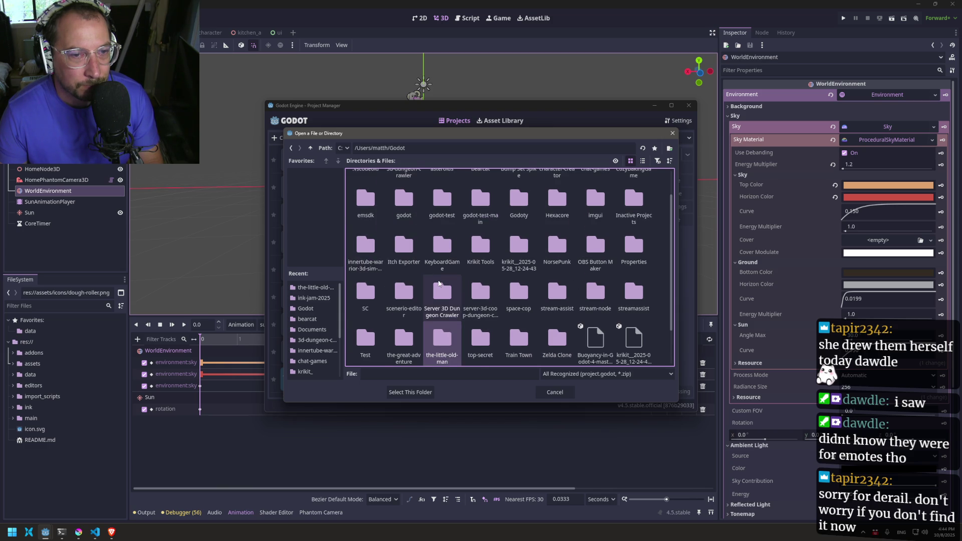
pyautogui.scroll(2, 438, 283)
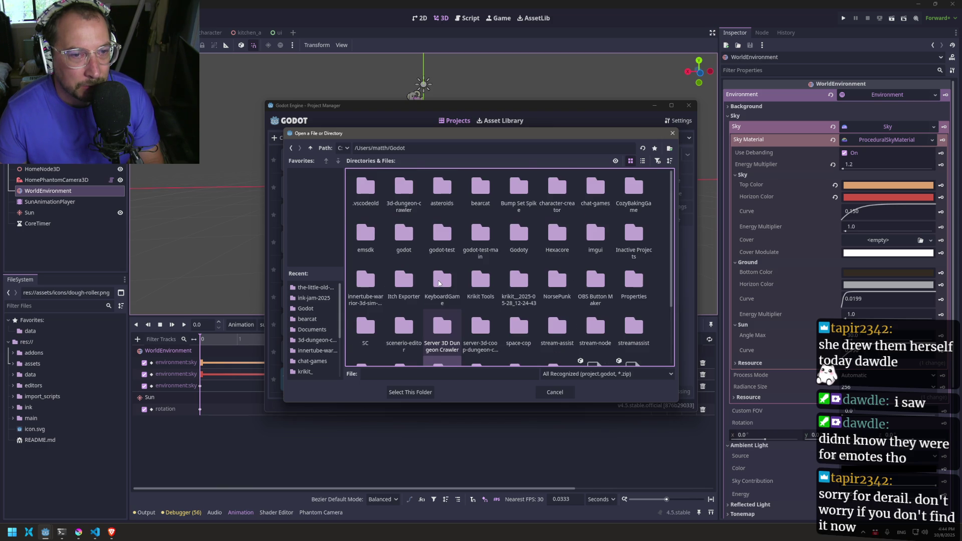
pyautogui.press('Escape')
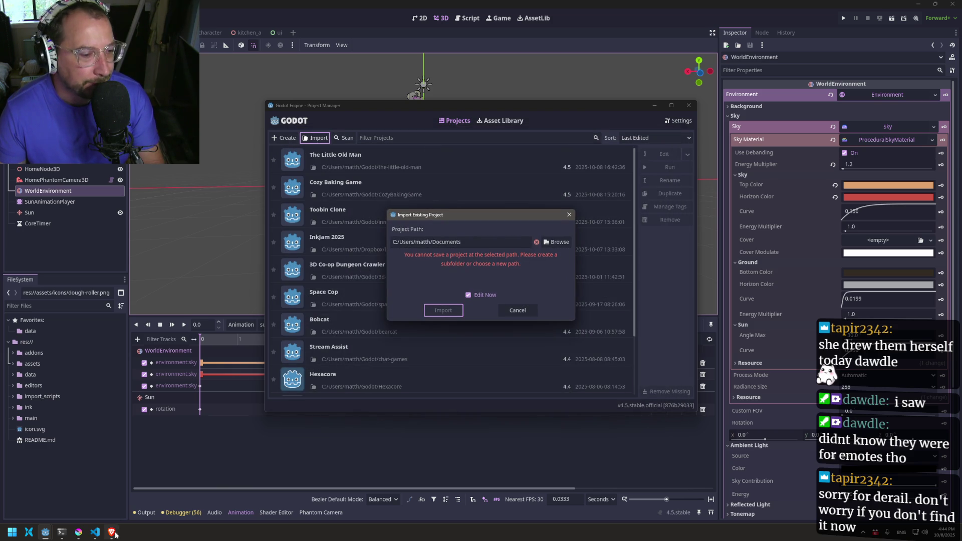
pyautogui.click(111, 532)
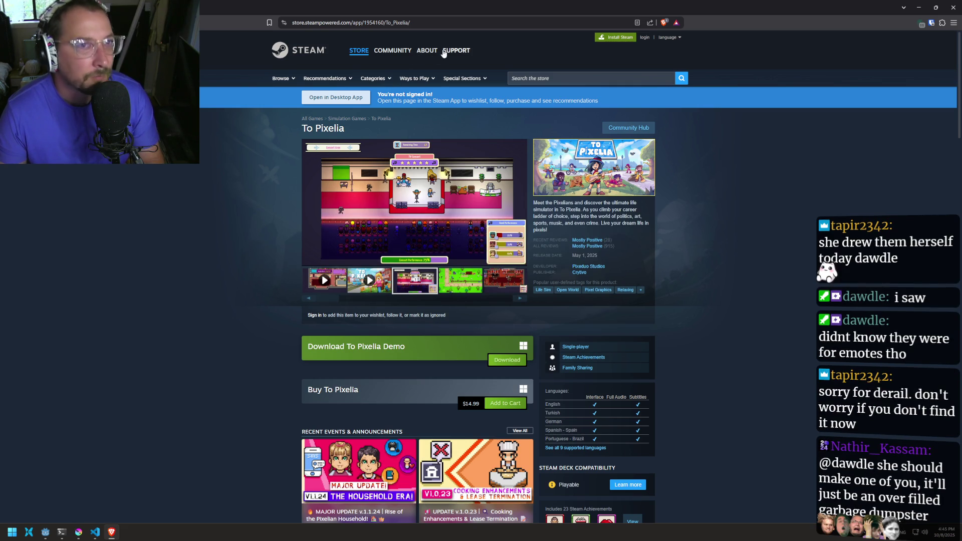
# - Open GitHub in a new tab and go to the a-little-old-man repository
pyautogui.hotkey('ctrl', 't')
pyautogui.write('git')
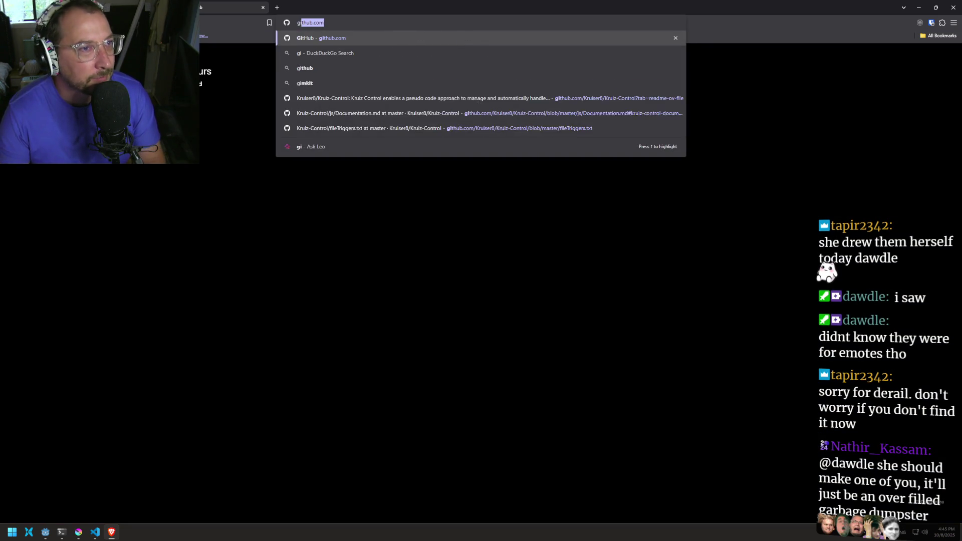
pyautogui.press('Return')
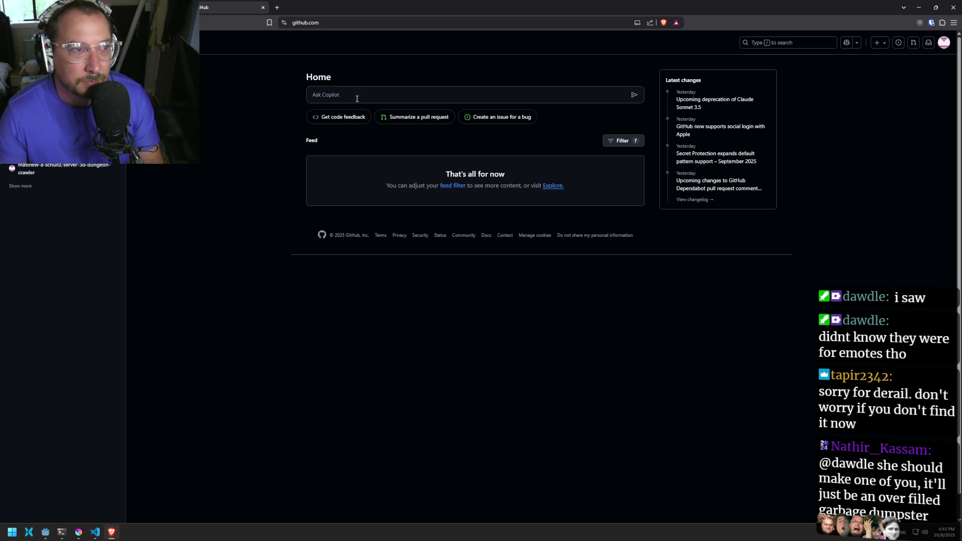
pyautogui.click(20, 186)
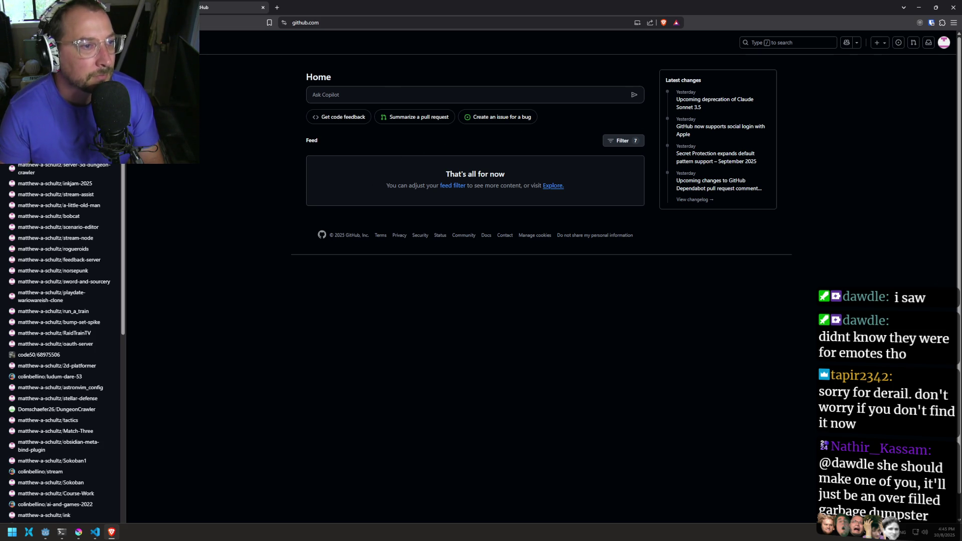
pyautogui.click(93, 207)
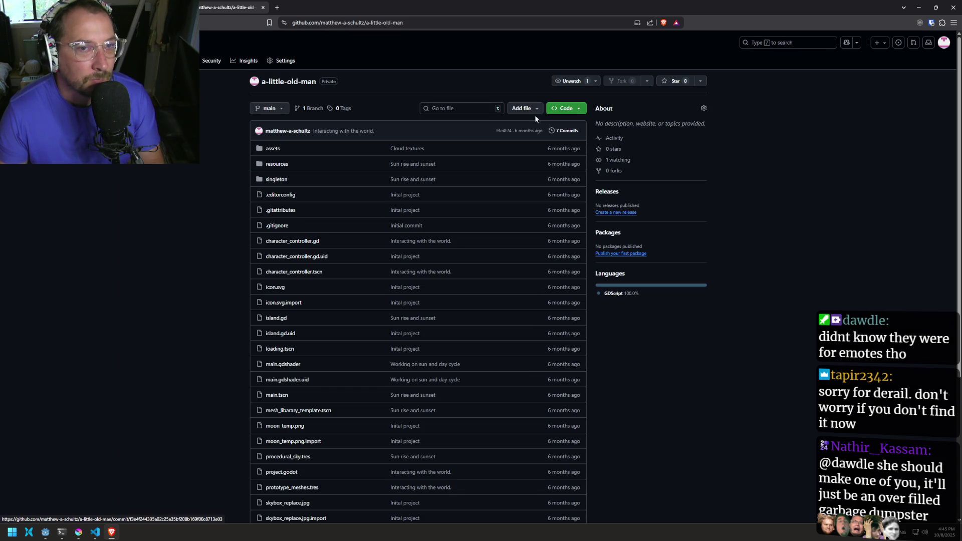
# - Download the repository as a-little-old-man-main.zip and confirm it in recent downloads
pyautogui.click(573, 109)
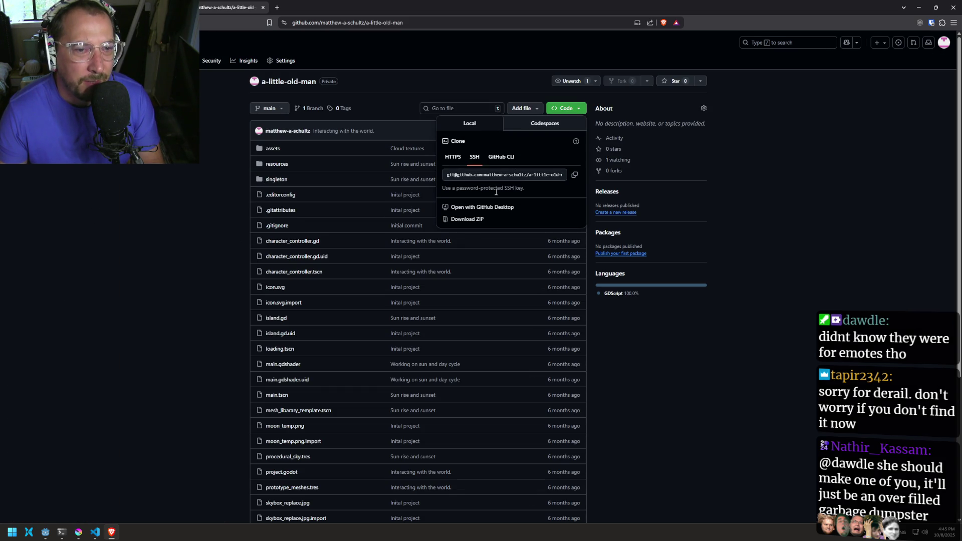
pyautogui.click(471, 222)
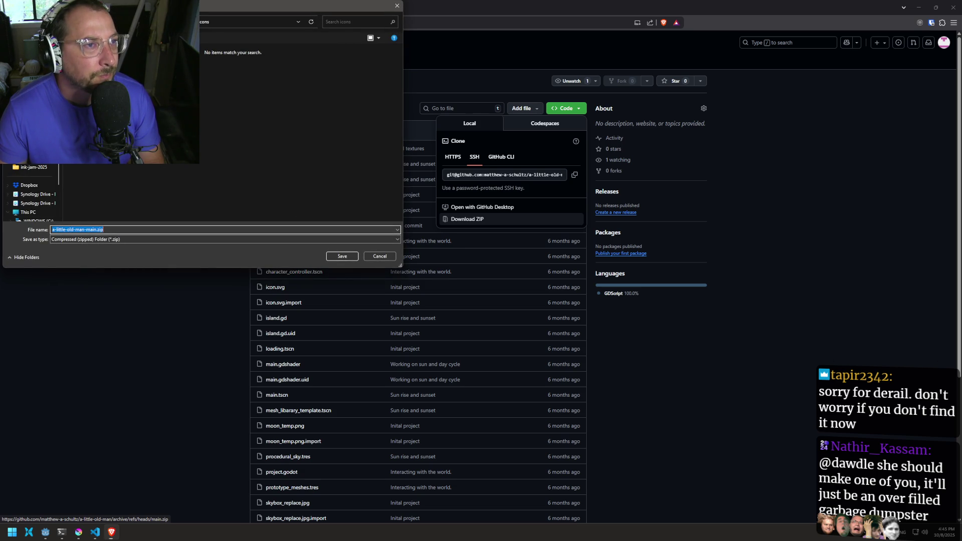
pyautogui.click(341, 256)
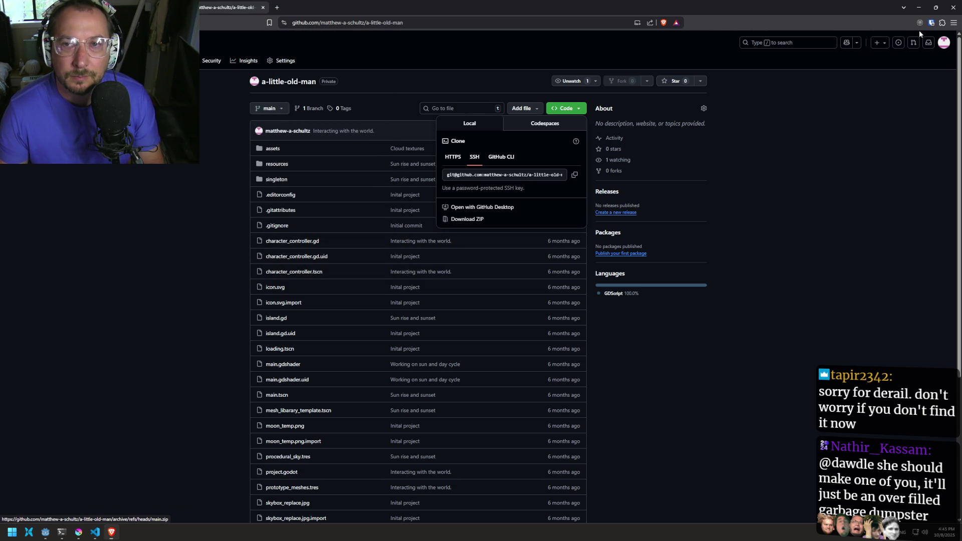
pyautogui.click(831, 208)
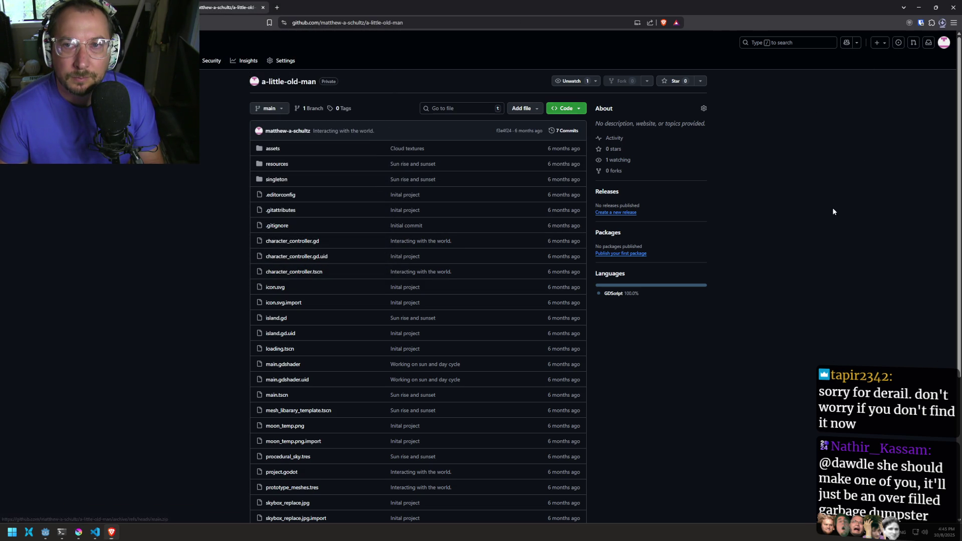
pyautogui.click(945, 23)
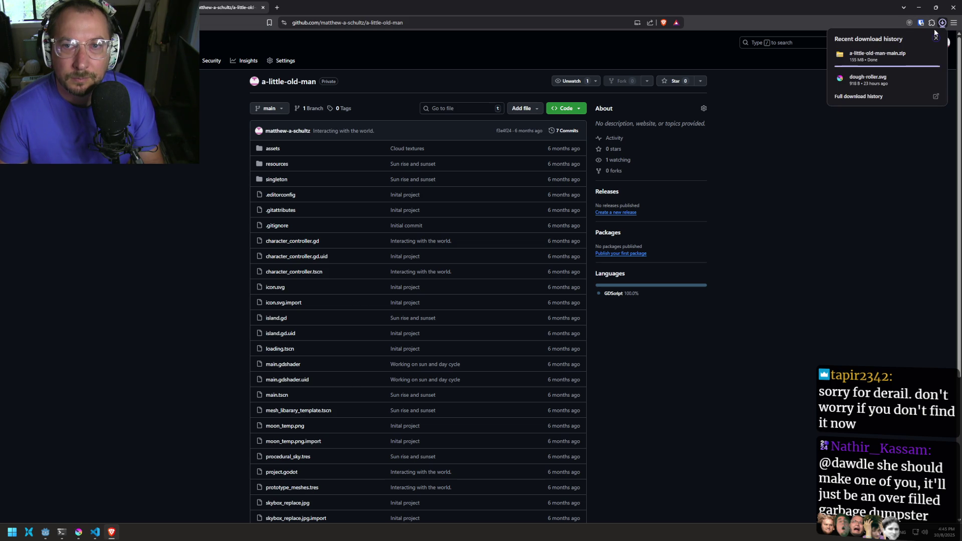
pyautogui.click(921, 56)
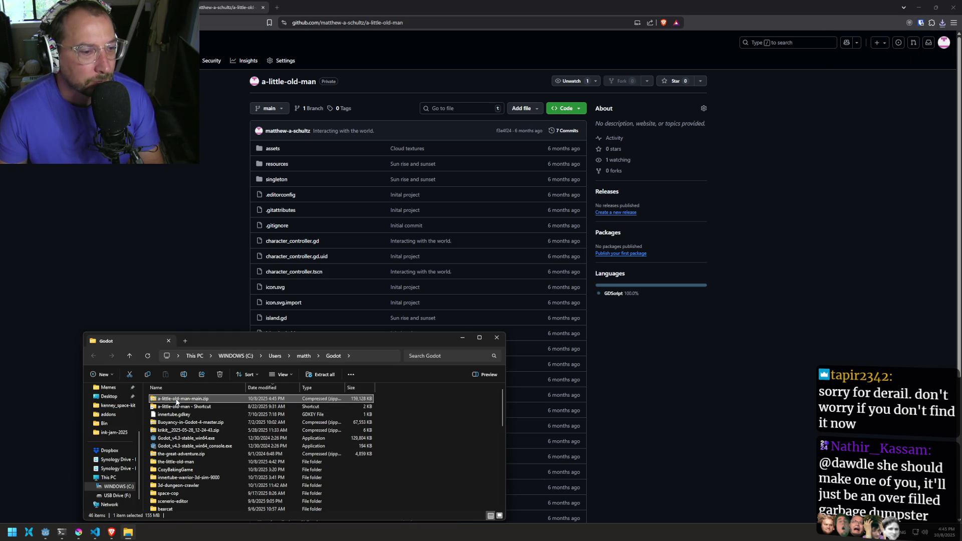
# - Extract a-little-old-man-main.zip into Godot/a-little-old-man-main, check its contents, then return to Godot
pyautogui.rightClick(177, 401)
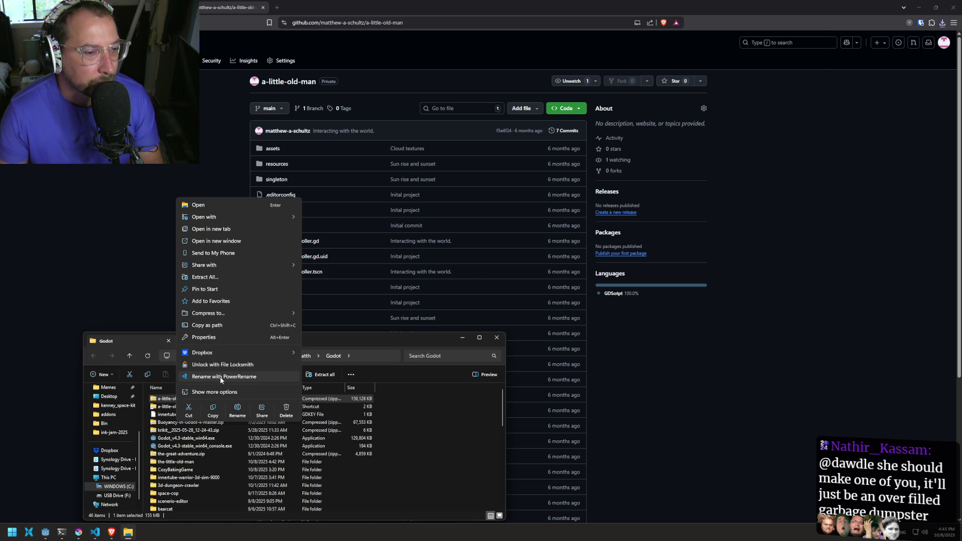
pyautogui.click(242, 276)
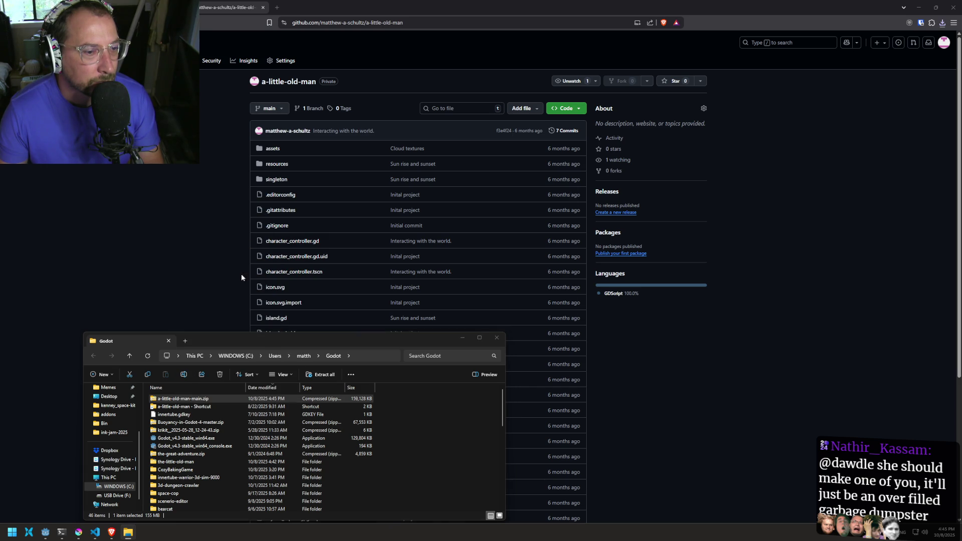
pyautogui.click(546, 337)
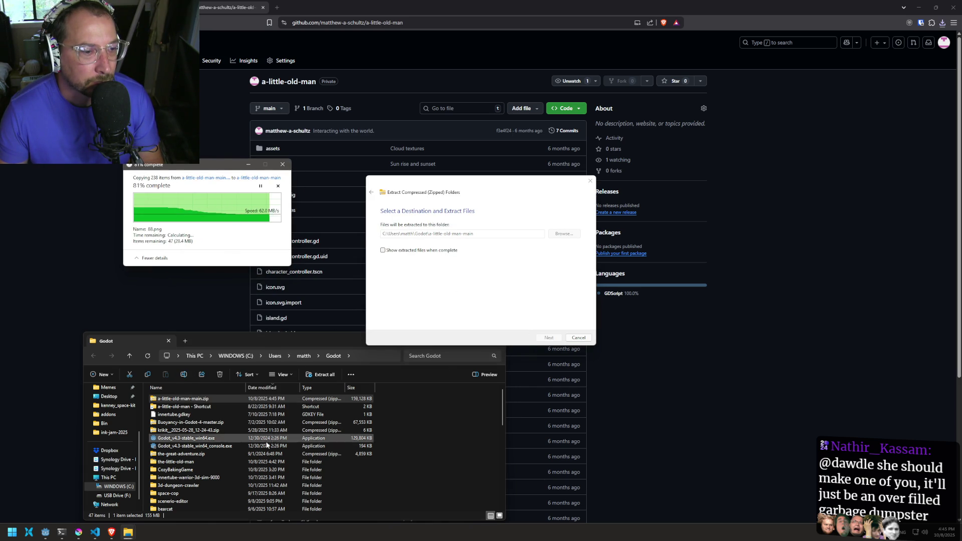
pyautogui.scroll(-10, 363, 423)
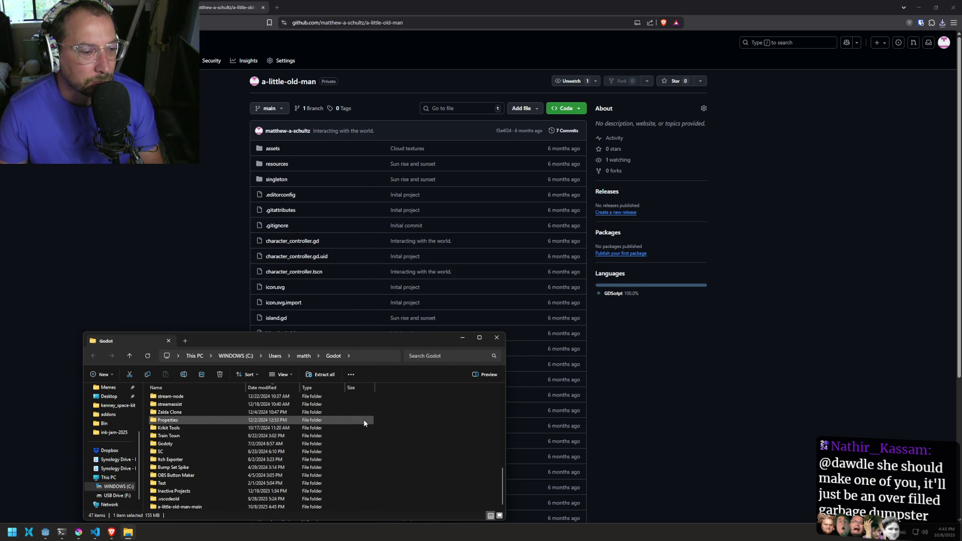
pyautogui.click(207, 507)
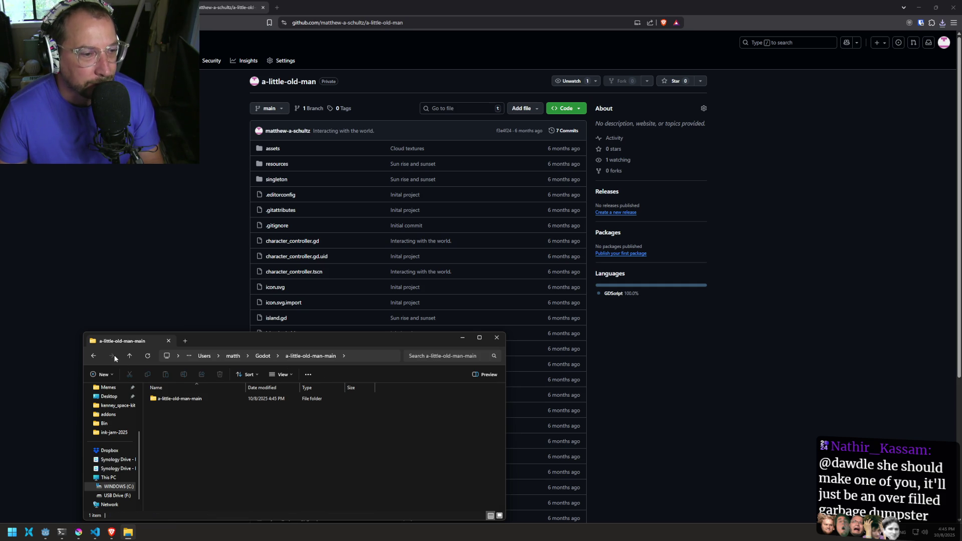
pyautogui.click(130, 355)
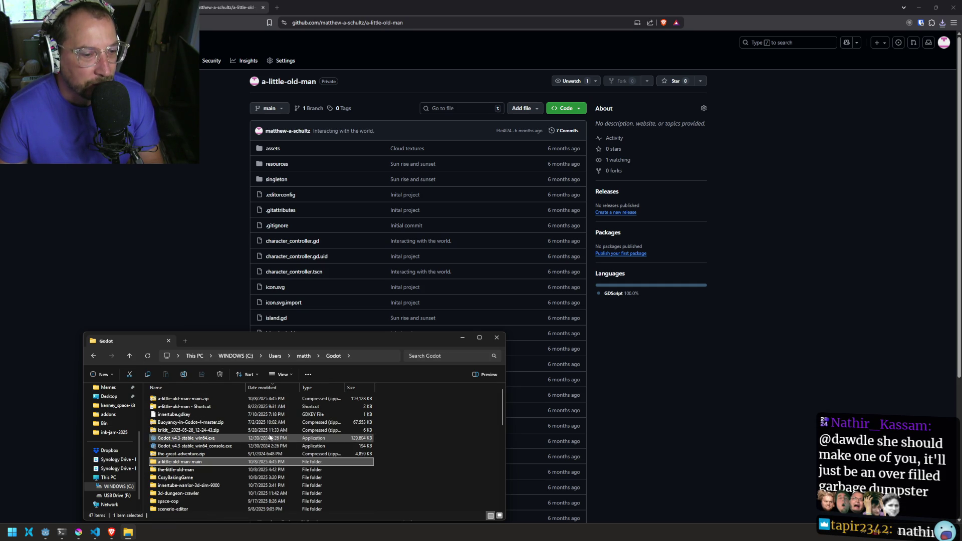
pyautogui.moveTo(45, 532)
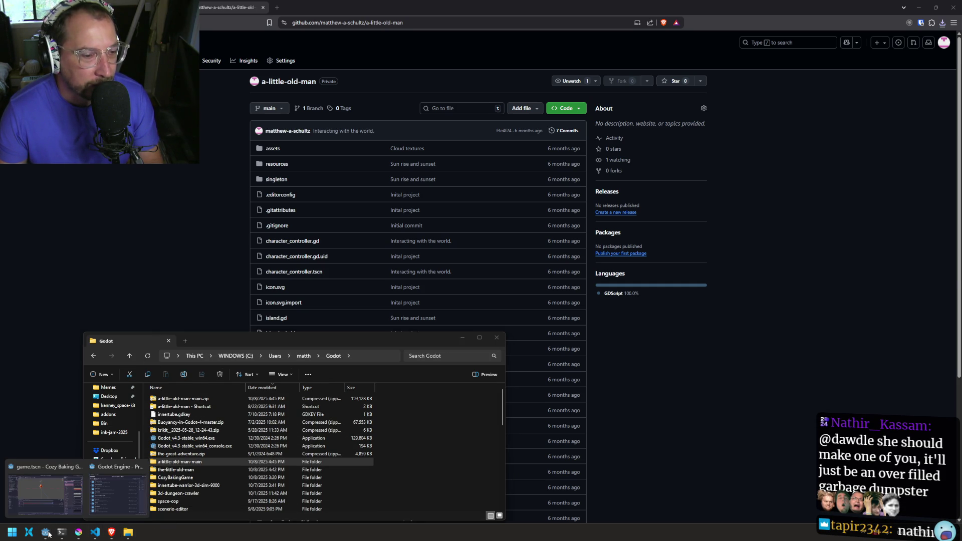
pyautogui.click(59, 505)
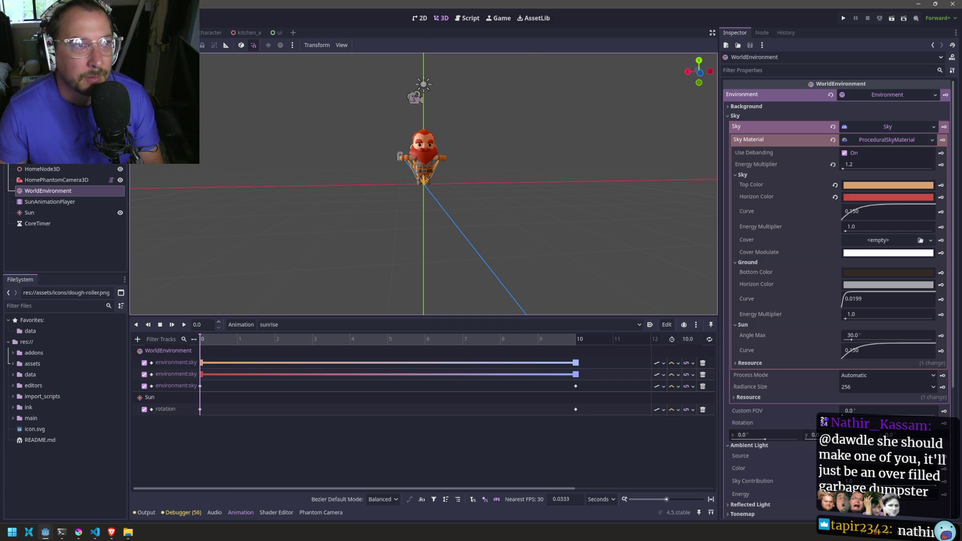
# - Launch a new Project Manager, start an import, and browse into the Godot folder
pyautogui.rightClick(45, 532)
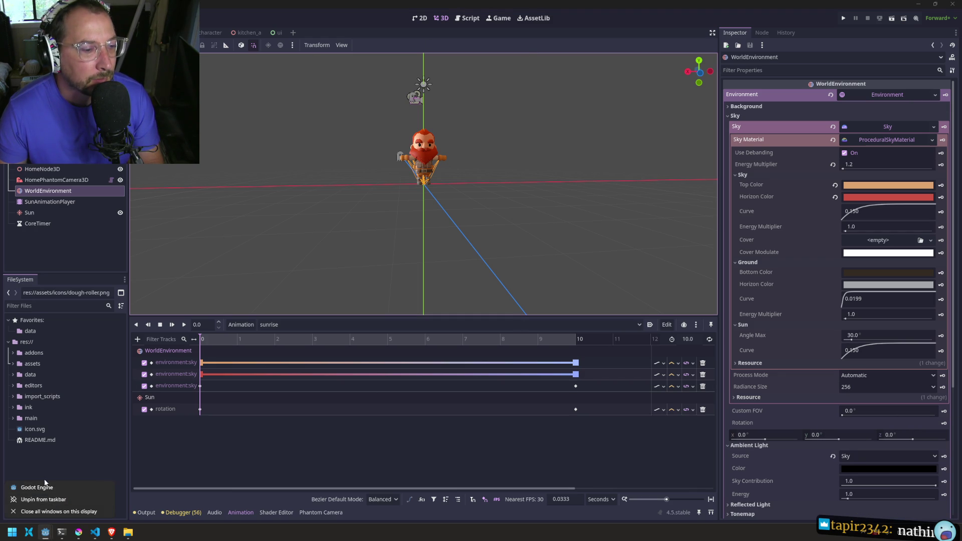
pyautogui.click(40, 487)
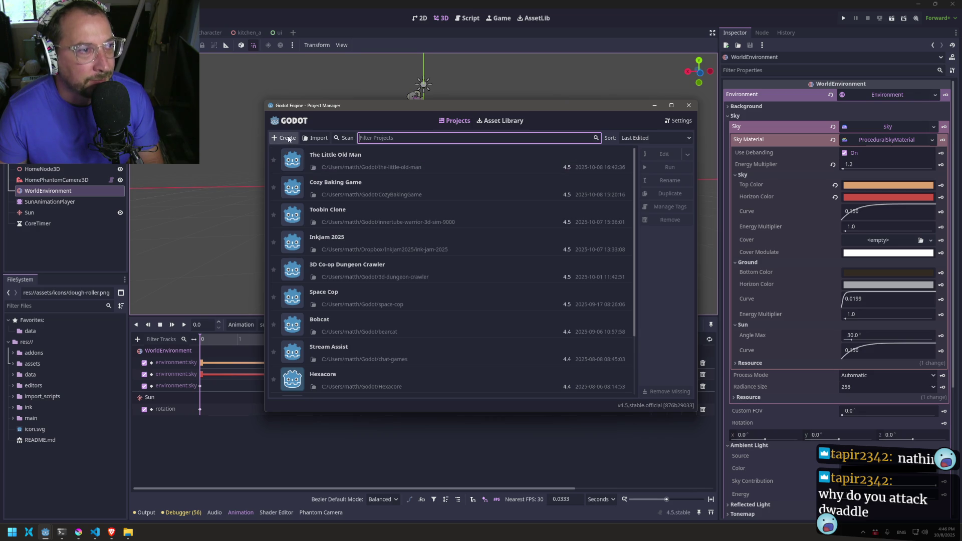
pyautogui.click(310, 138)
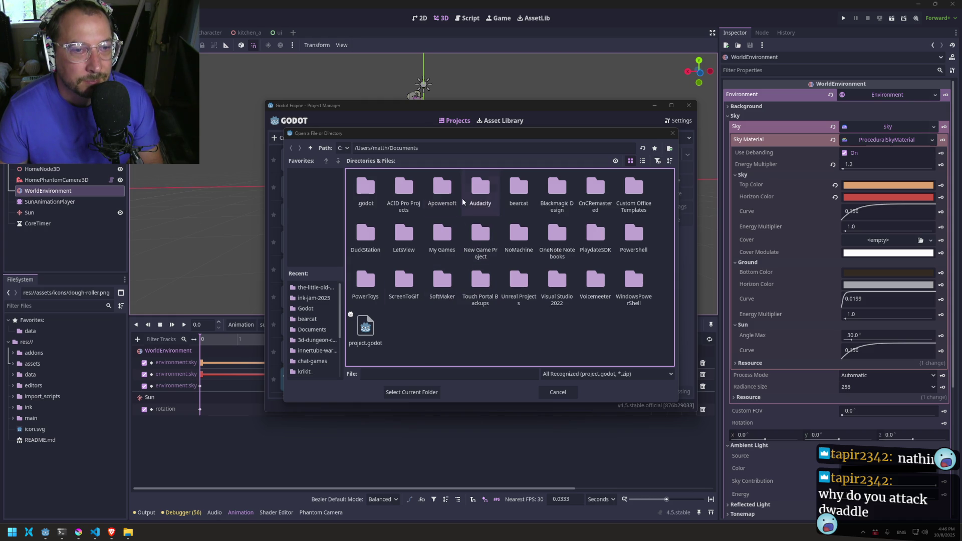
pyautogui.click(310, 149)
pyautogui.scroll(-3, 482, 270)
pyautogui.scroll(3, 482, 270)
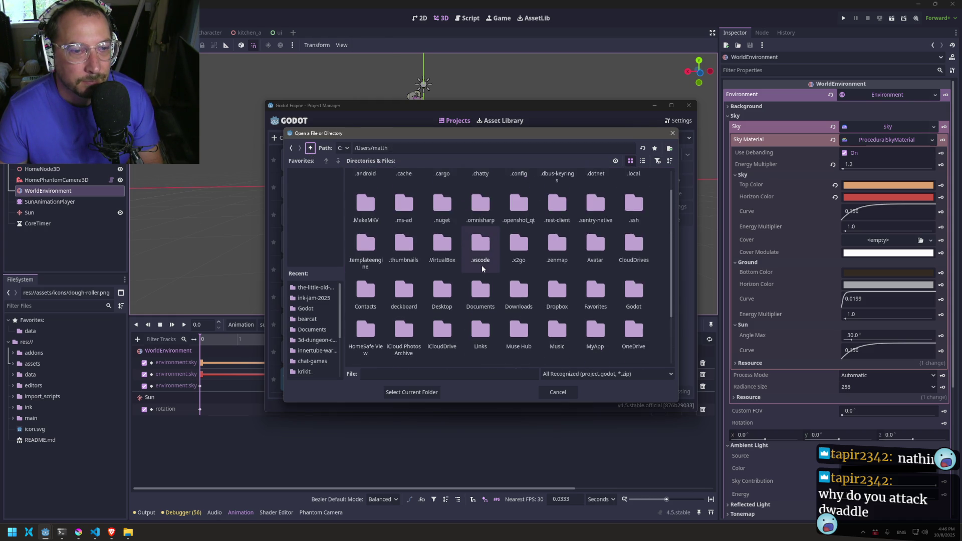
pyautogui.scroll(-1, 503, 271)
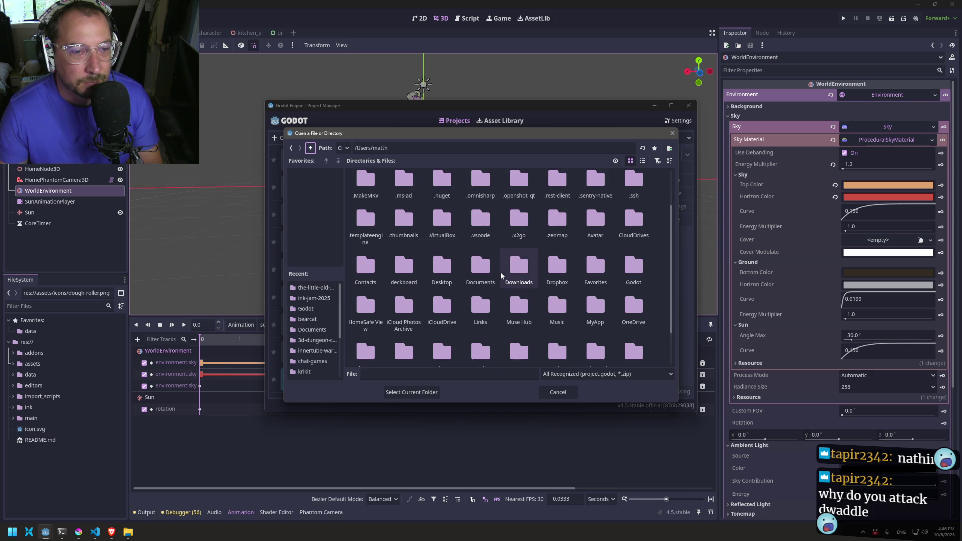
pyautogui.doubleClick(627, 269)
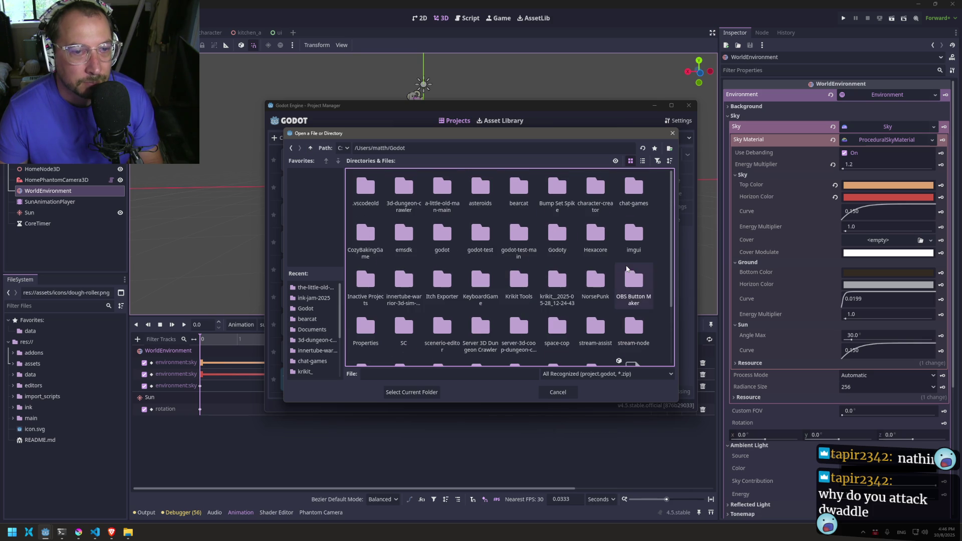
# - Import the nested a-little-old-man-main/project.godot and accept its upgrade to Godot 4.5
pyautogui.click(438, 184)
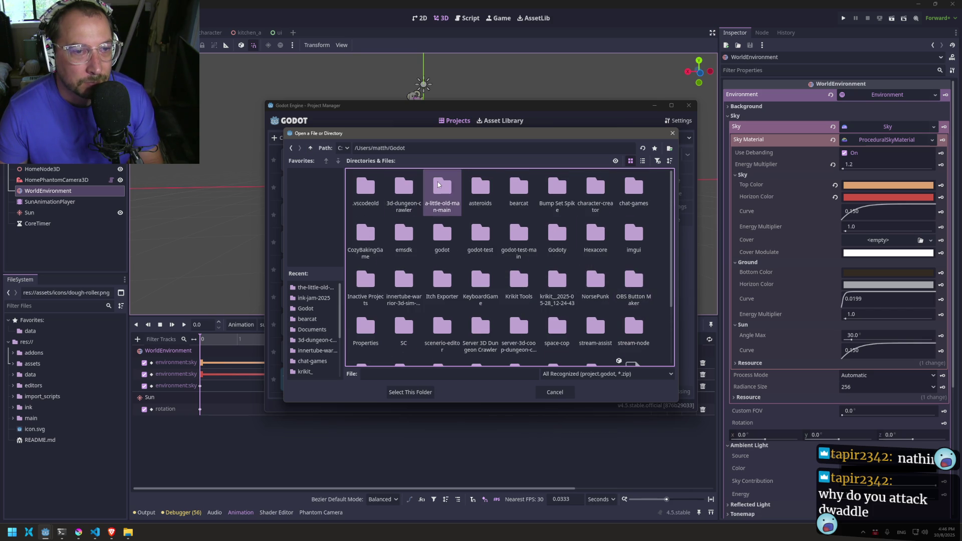
pyautogui.doubleClick(438, 185)
pyautogui.doubleClick(364, 185)
pyautogui.click(476, 185)
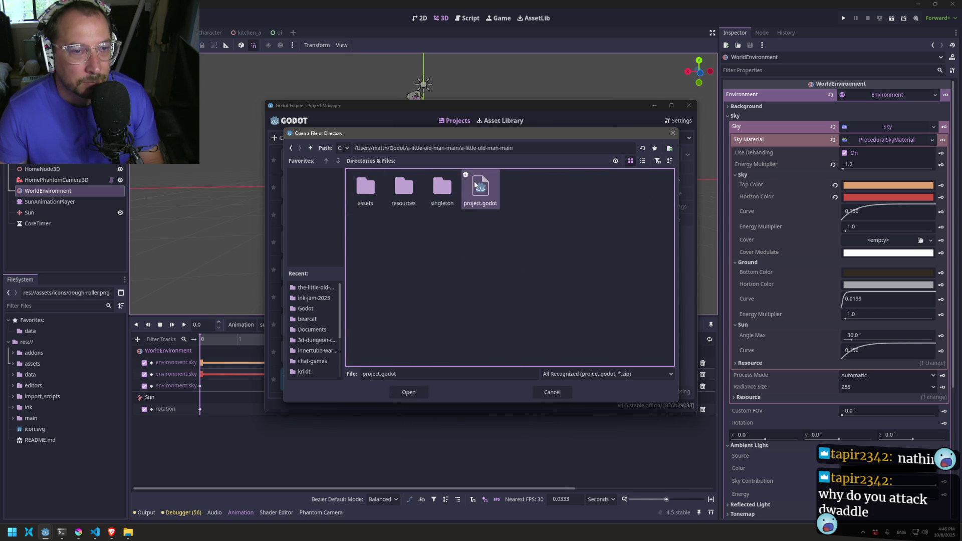
pyautogui.doubleClick(474, 184)
pyautogui.click(446, 310)
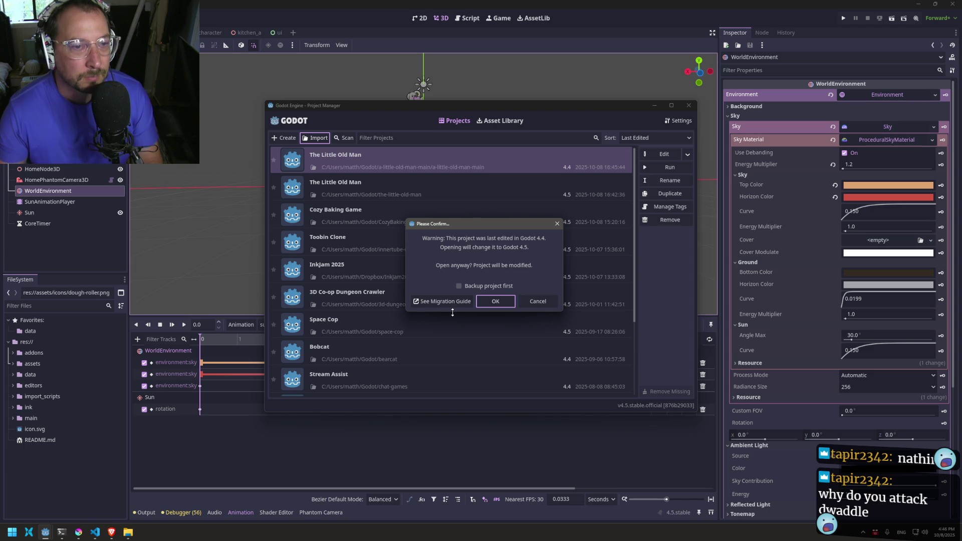
pyautogui.click(495, 301)
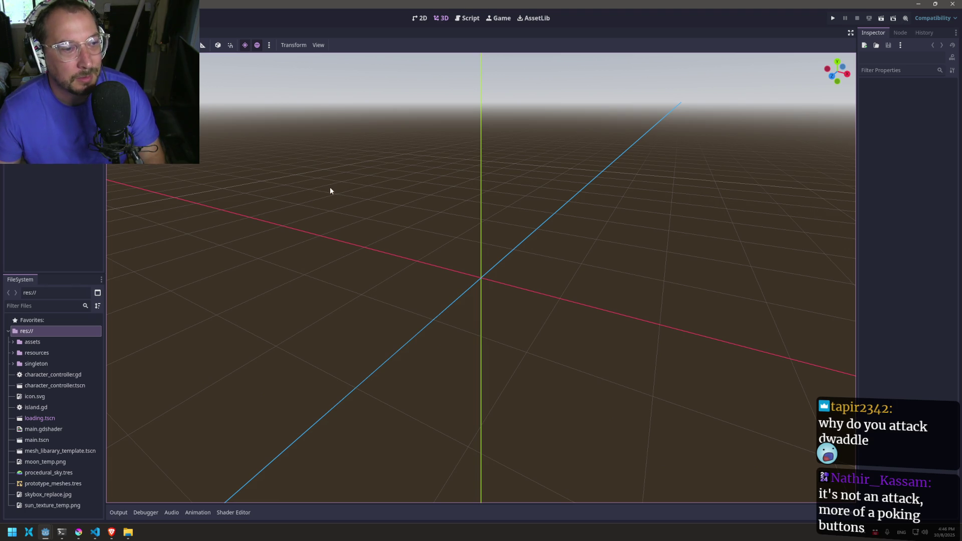
# - Run the old project, then open main.tscn and view its water plane, sky and sun
pyautogui.click(831, 18)
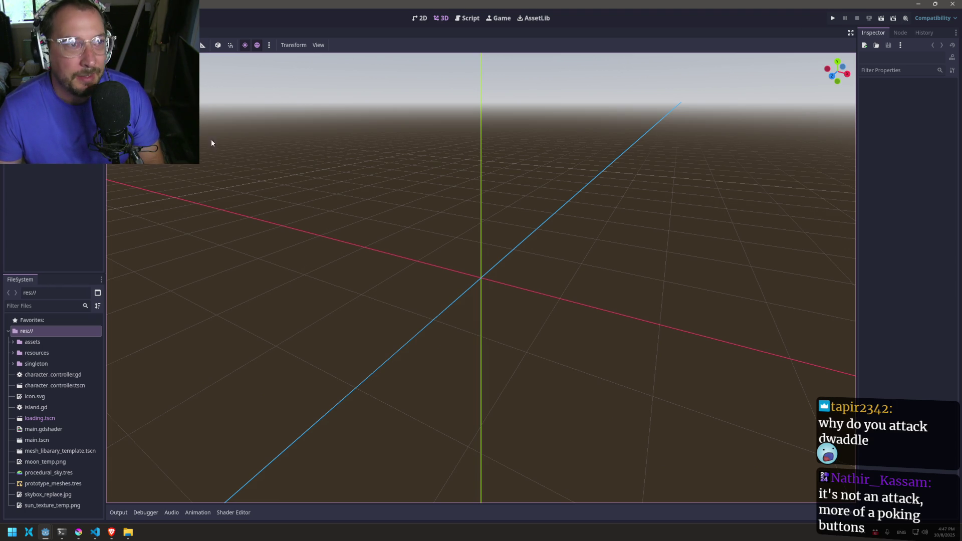
pyautogui.doubleClick(32, 440)
pyautogui.moveTo(450, 230)
pyautogui.mouseDown()
pyautogui.moveTo(444, 236)
pyautogui.moveTo(512, 236)
pyautogui.moveTo(489, 226)
pyautogui.mouseUp()
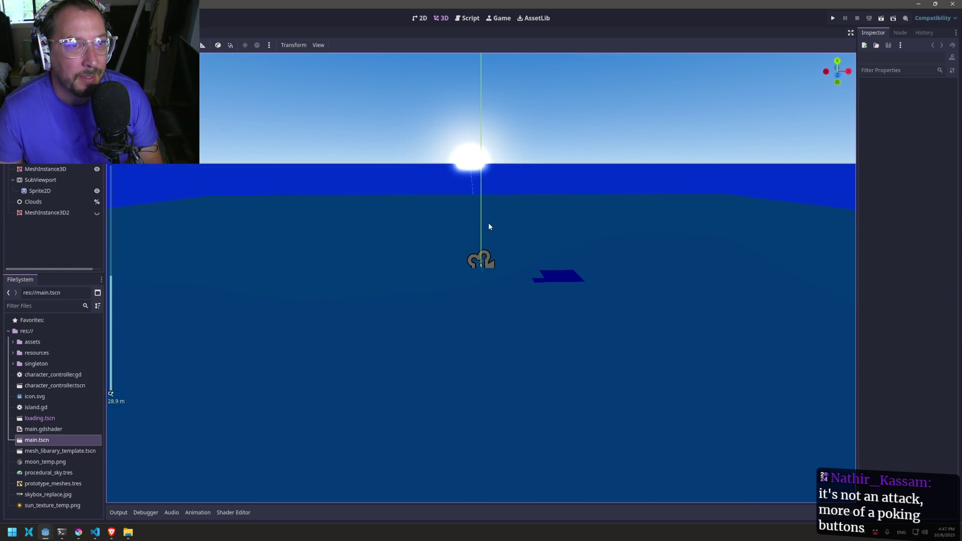
pyautogui.scroll(-15, 409, 217)
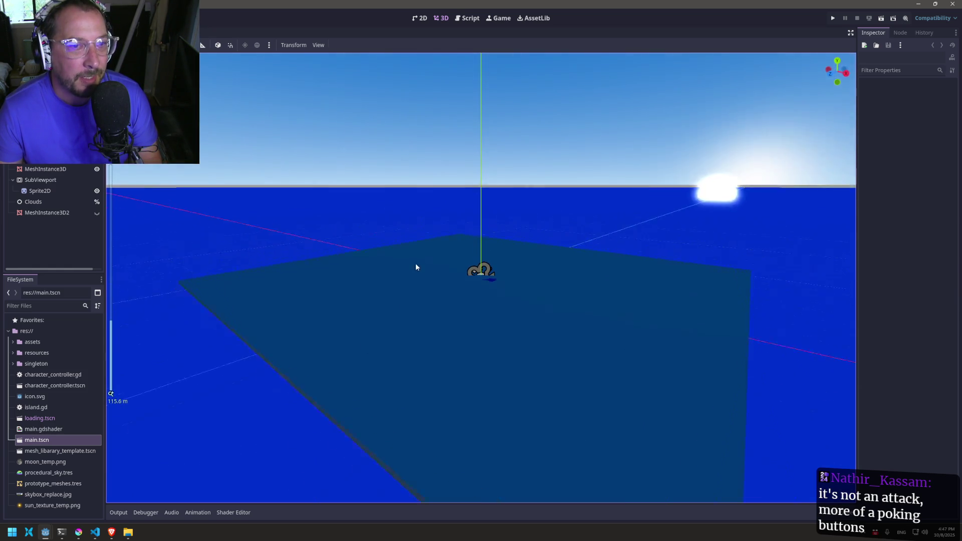